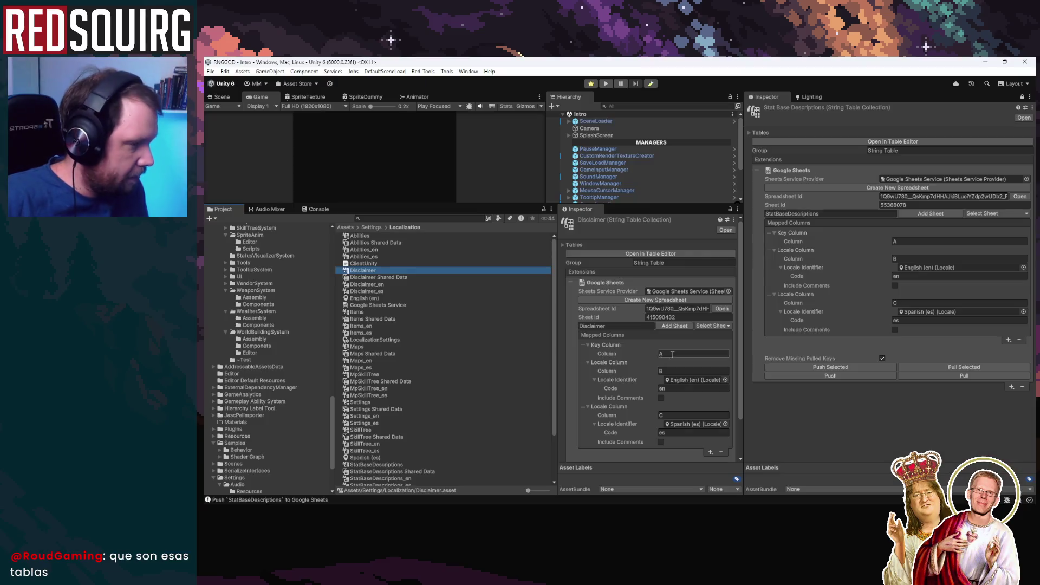
# Clear the Unity Console log and drag the divider down to enlarge the Game view.
pyautogui.click(799, 377)
pyautogui.click(212, 219)
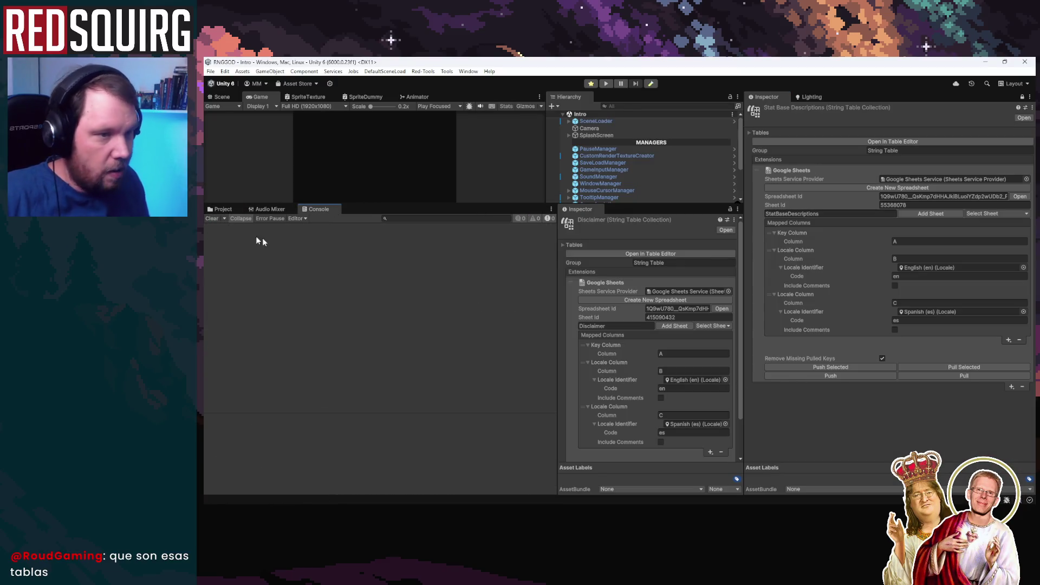
pyautogui.moveTo(427, 204); pyautogui.dragTo(442, 315)
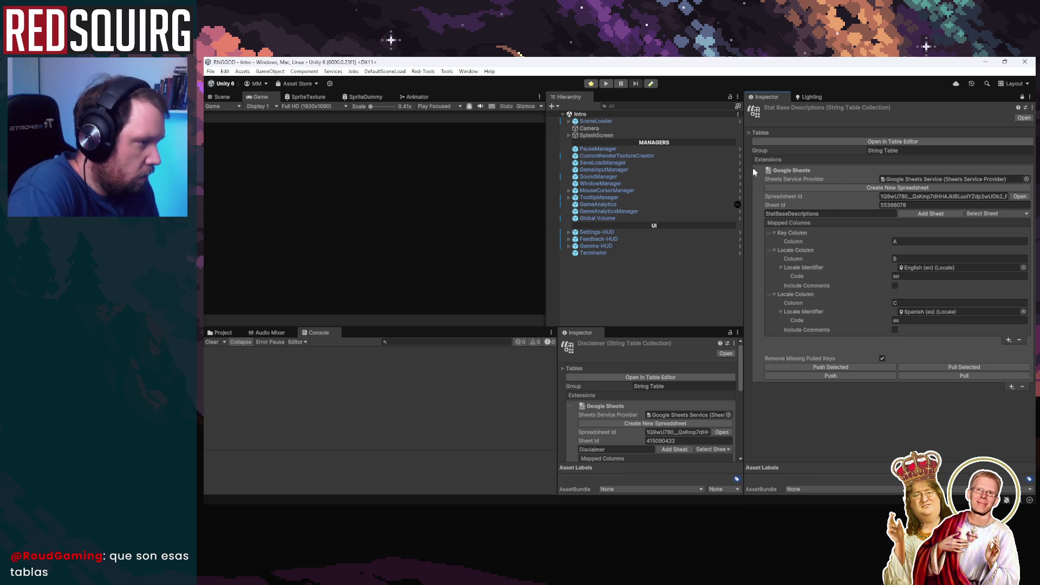
# Collapse both Locale Column mappings and the Key Column mapping under Mapped Columns.
pyautogui.click(774, 250)
pyautogui.click(774, 259)
pyautogui.click(771, 230)
pyautogui.click(775, 233)
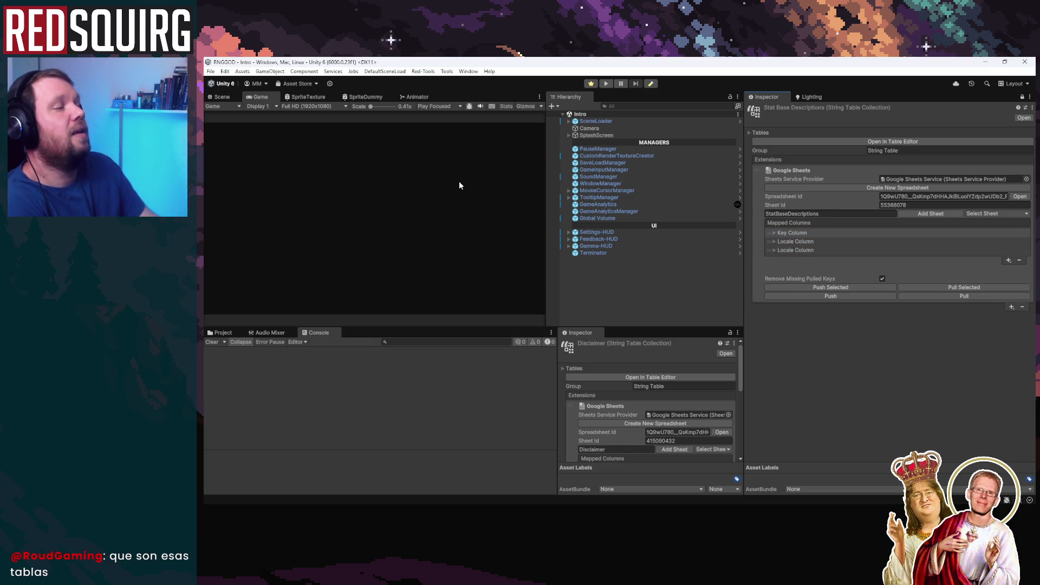
# Play the game, continue the saved game to class choice, and inspect the Load Save log.
pyautogui.click(607, 84)
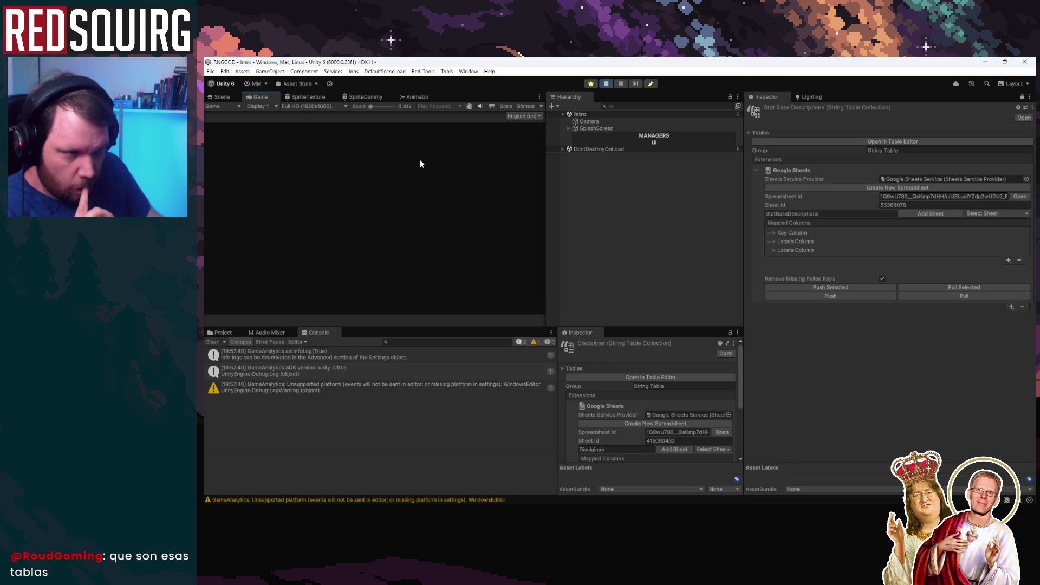
pyautogui.click(388, 251)
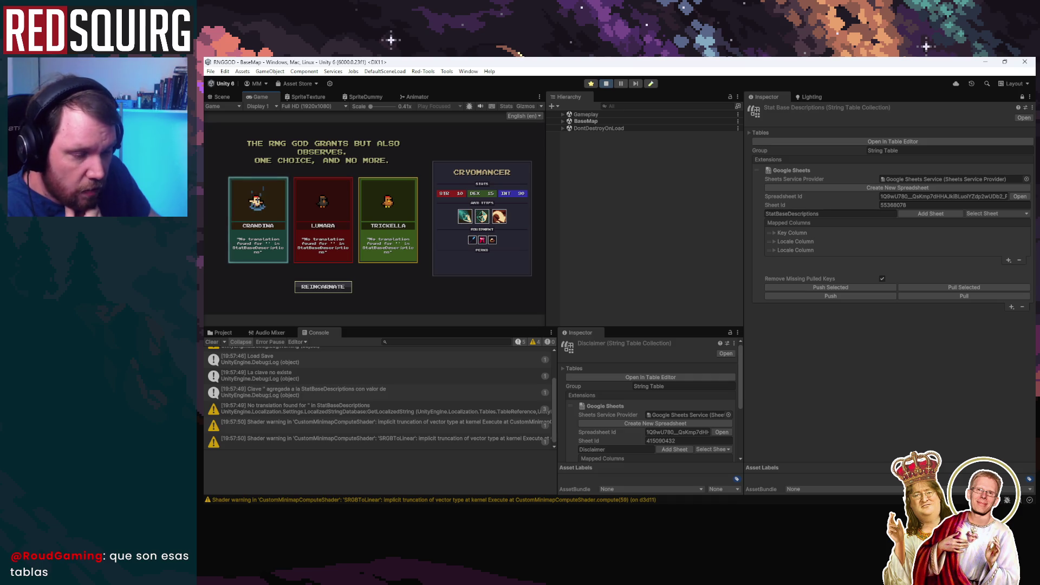
pyautogui.scroll(1, 380, 396)
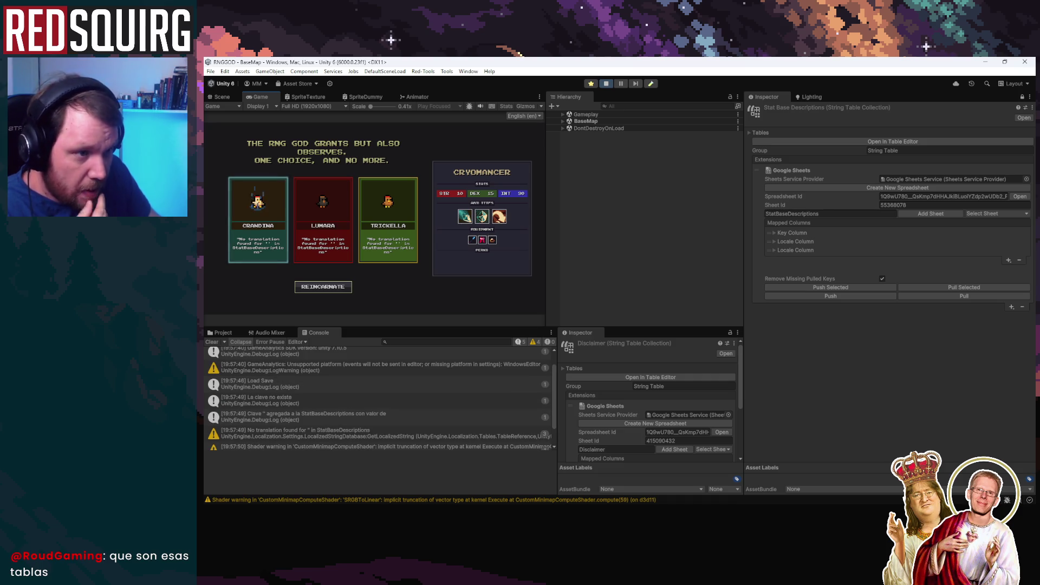
pyautogui.scroll(-1, 379, 396)
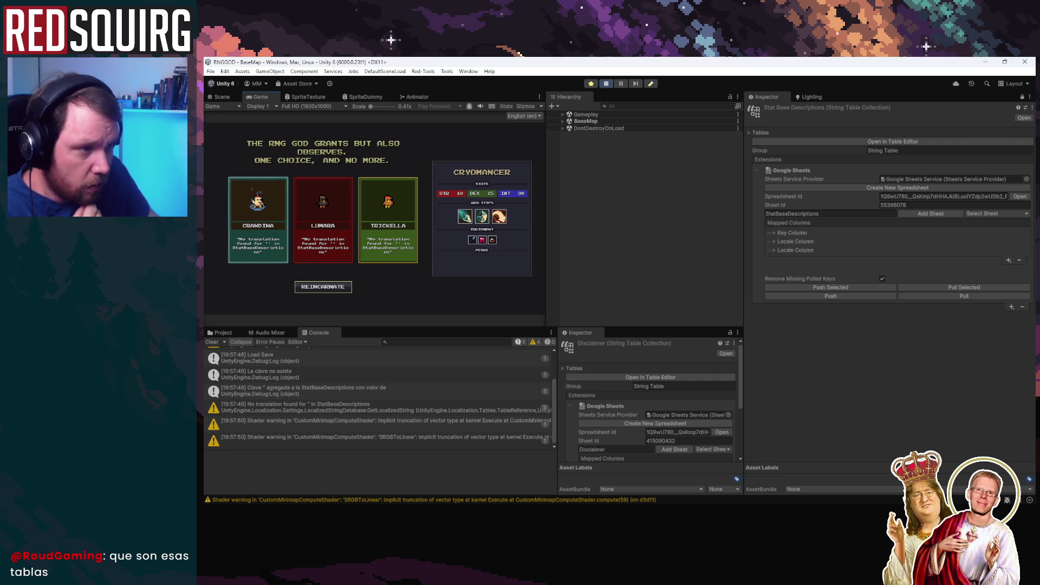
pyautogui.click(362, 357)
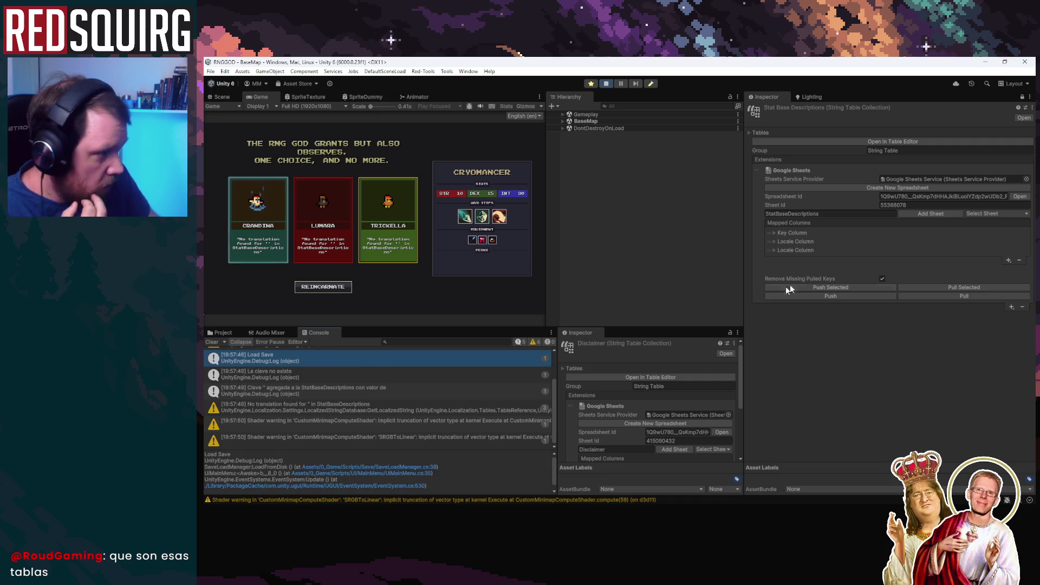
# View the StatBaseDescriptions table in the Table Editor, close it, and check the added-key log.
pyautogui.click(899, 142)
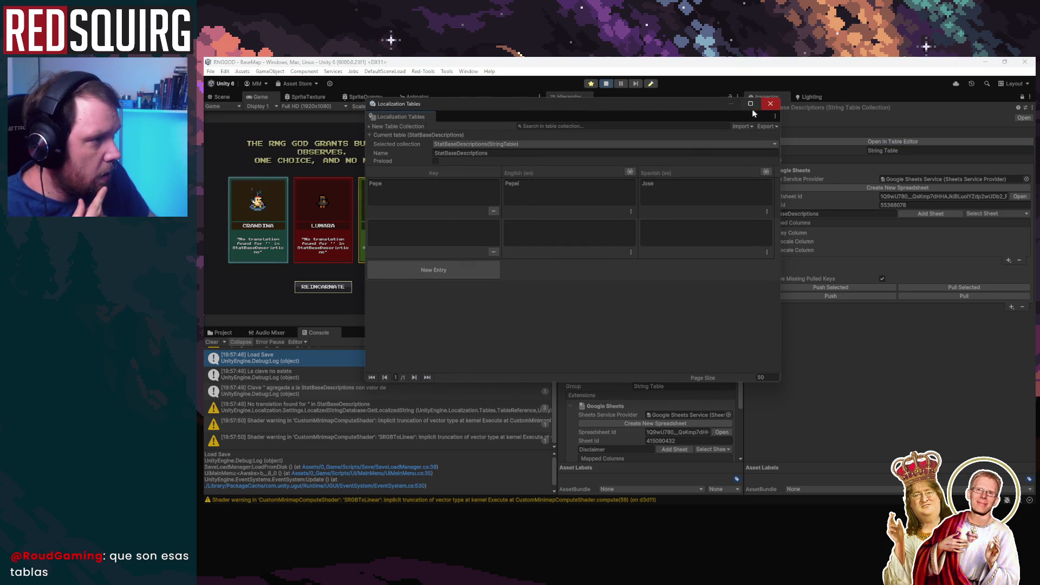
pyautogui.click(770, 104)
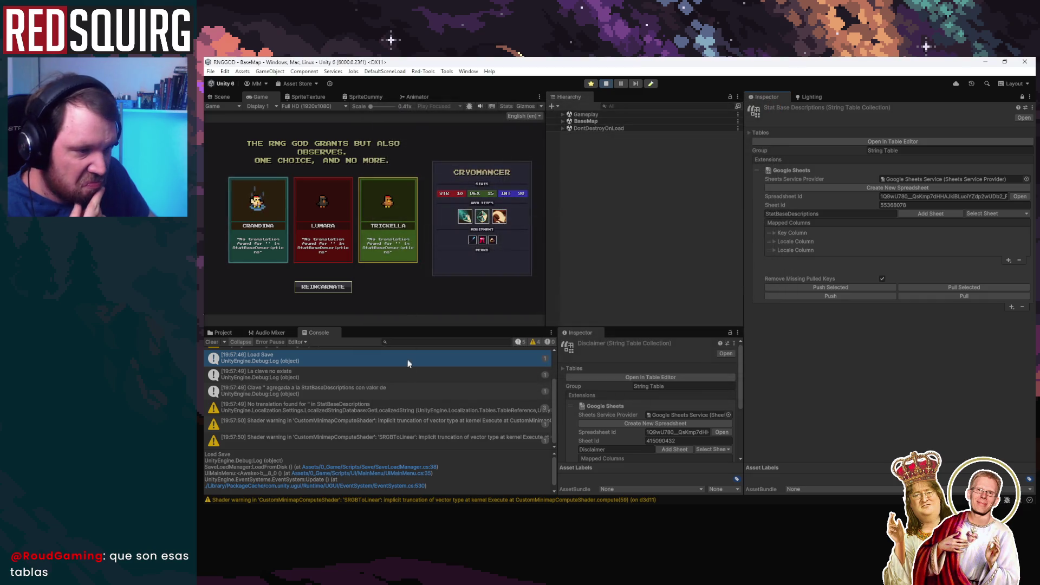
pyautogui.click(401, 389)
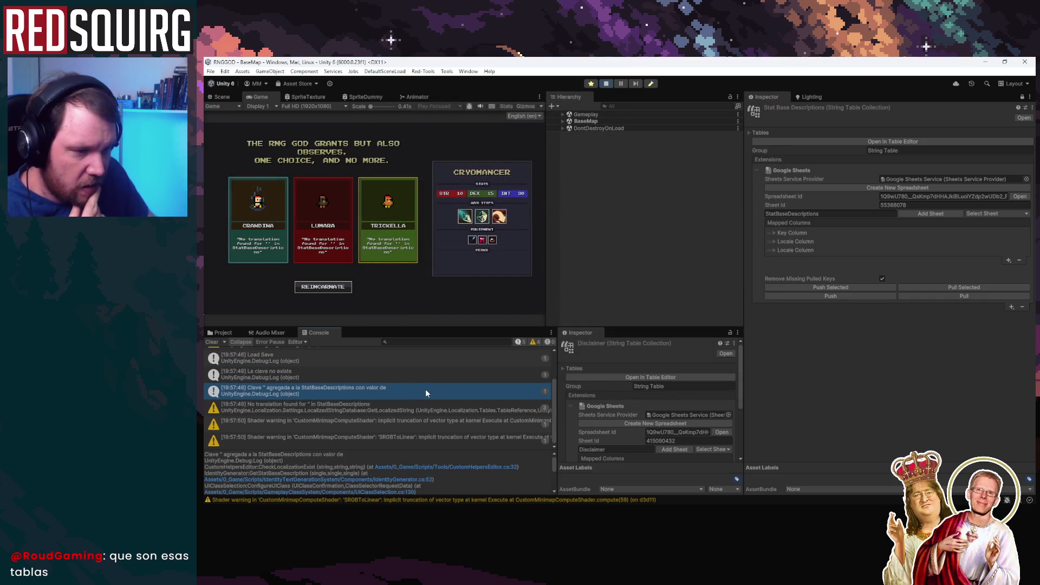
pyautogui.scroll(2, 425, 389)
pyautogui.scroll(-2, 424, 389)
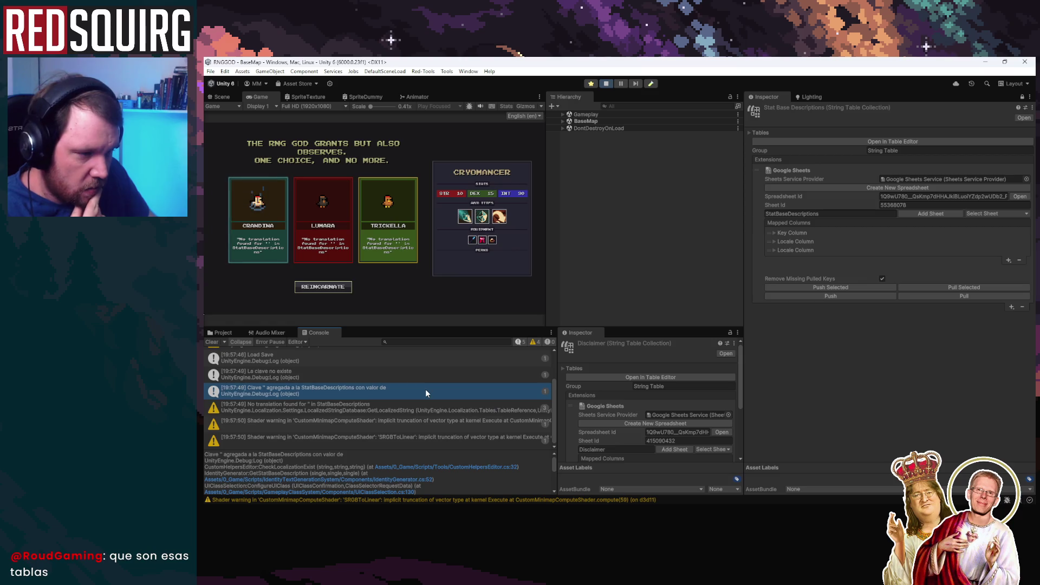
pyautogui.scroll(1, 426, 412)
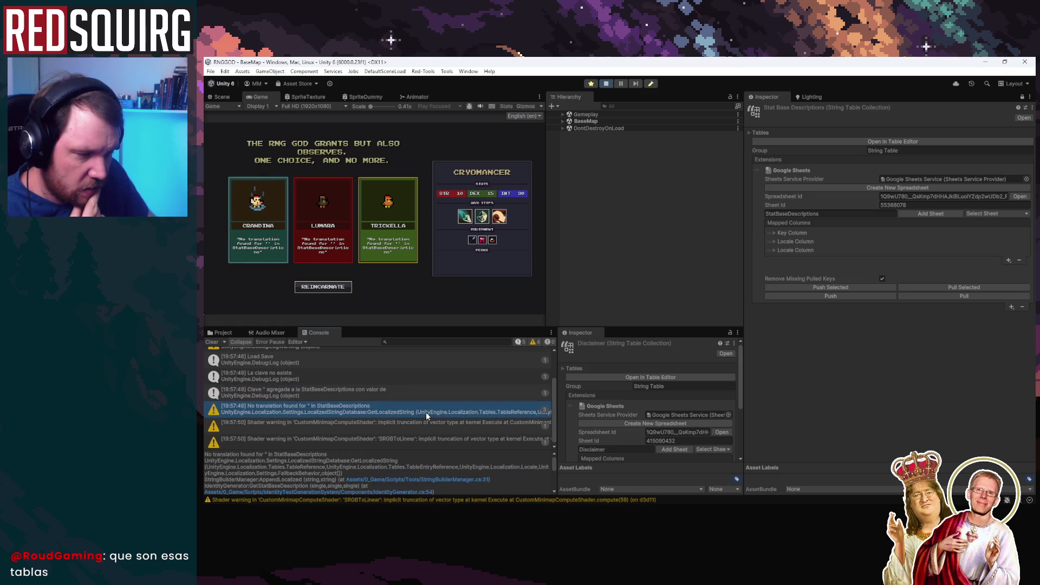
pyautogui.scroll(-1, 427, 395)
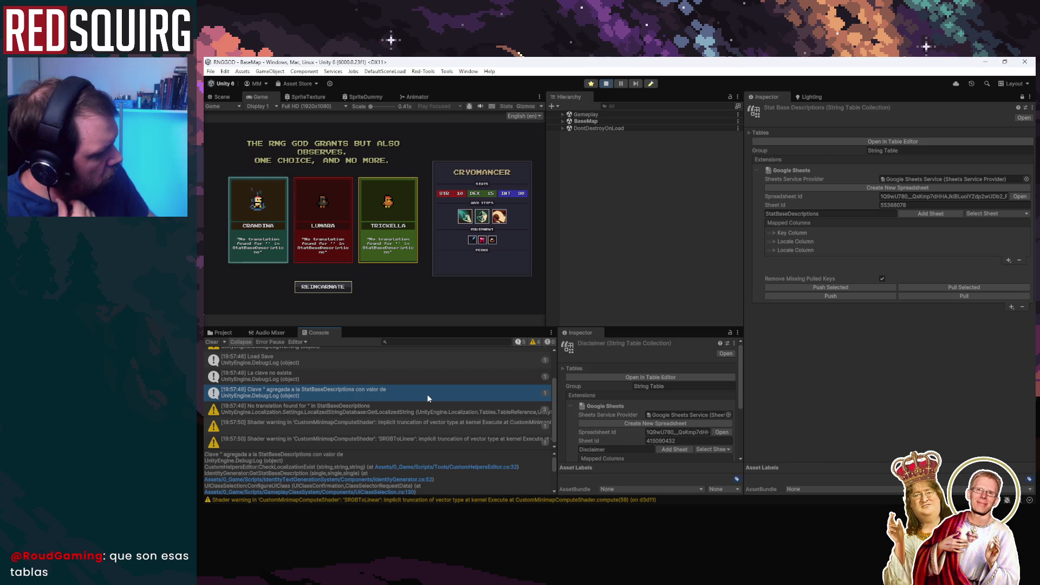
pyautogui.hotkey('alt', 'Tab')
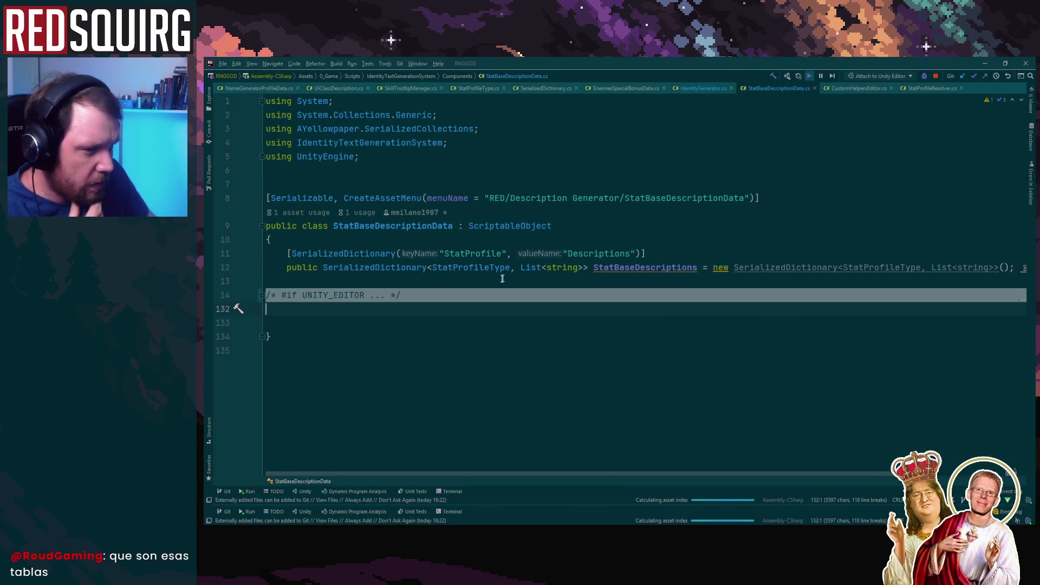
# Browse SkillTooltipManager, UiClassDescription and NameGeneratorProfileData scripts, ending at IdentityGenerator.cs.
pyautogui.click(405, 90)
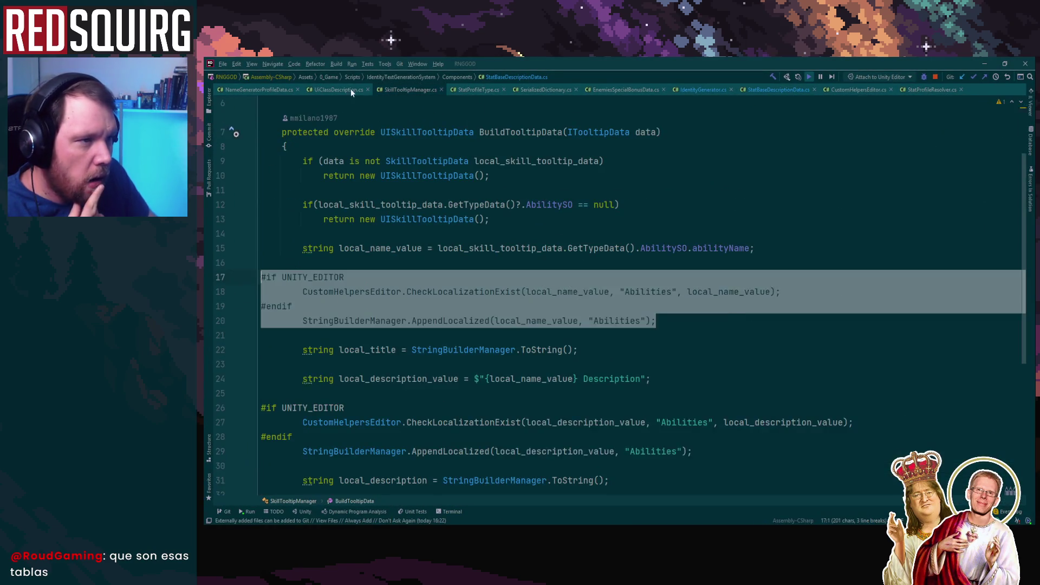
pyautogui.click(341, 90)
pyautogui.click(402, 90)
pyautogui.scroll(-4, 491, 358)
pyautogui.scroll(3, 491, 358)
pyautogui.click(272, 89)
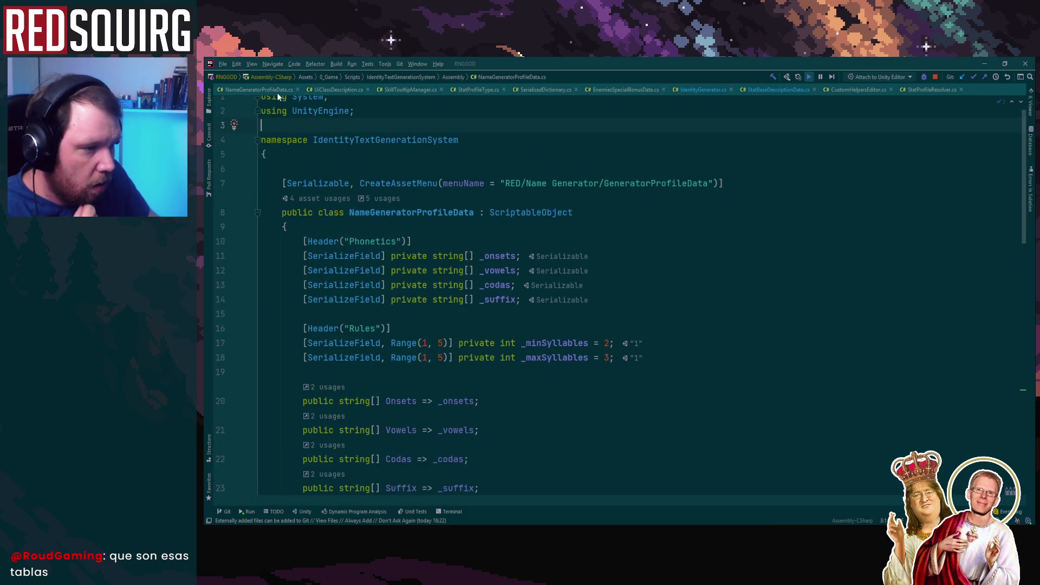
pyautogui.click(699, 90)
pyautogui.scroll(-6, 621, 374)
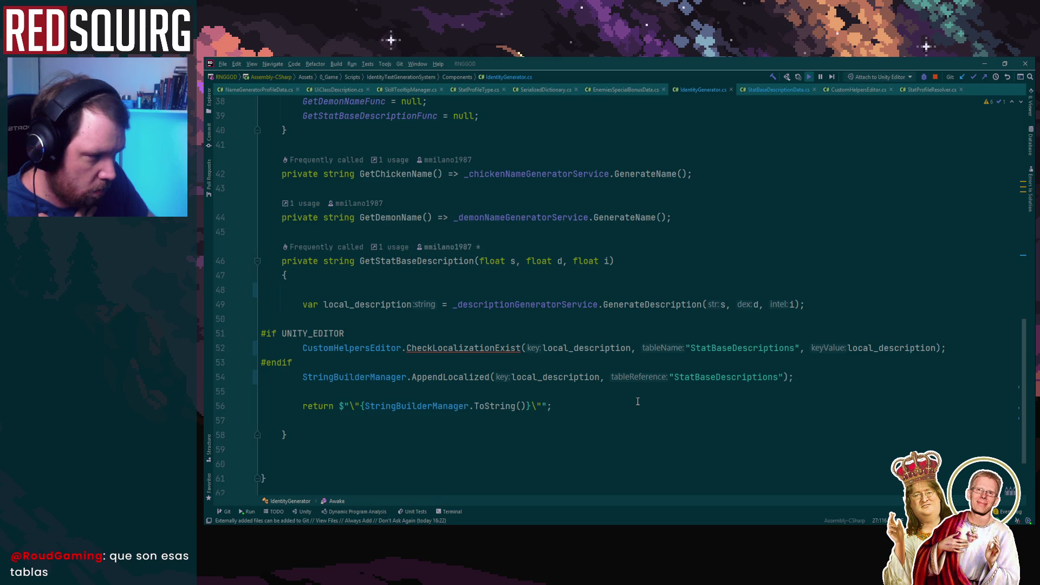
# Highlight local_description usages and review the localization check in GetStatBaseDescription.
pyautogui.click(574, 377)
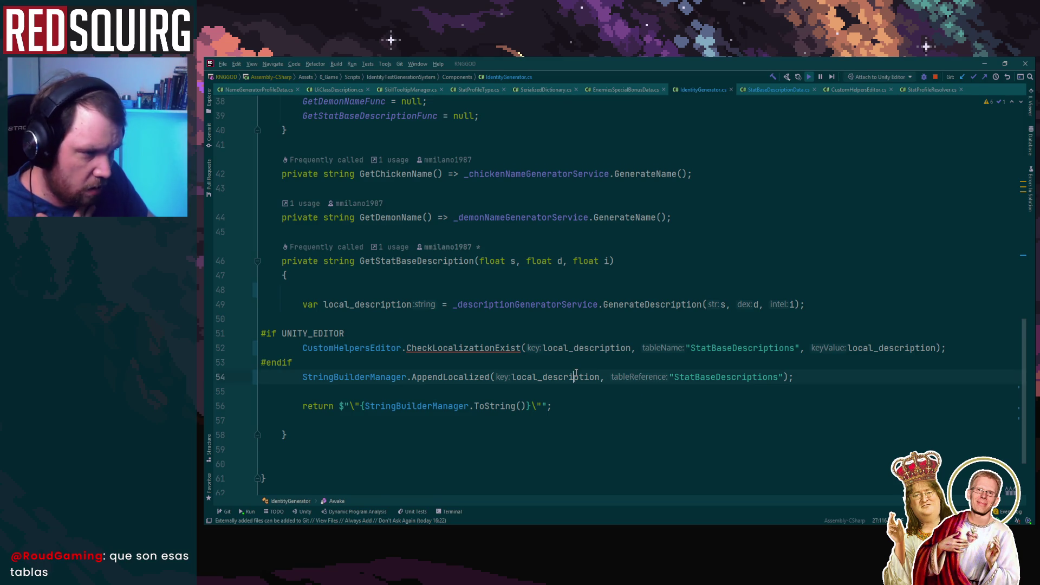
pyautogui.press('Up')
pyautogui.press('Up')
pyautogui.click(585, 351)
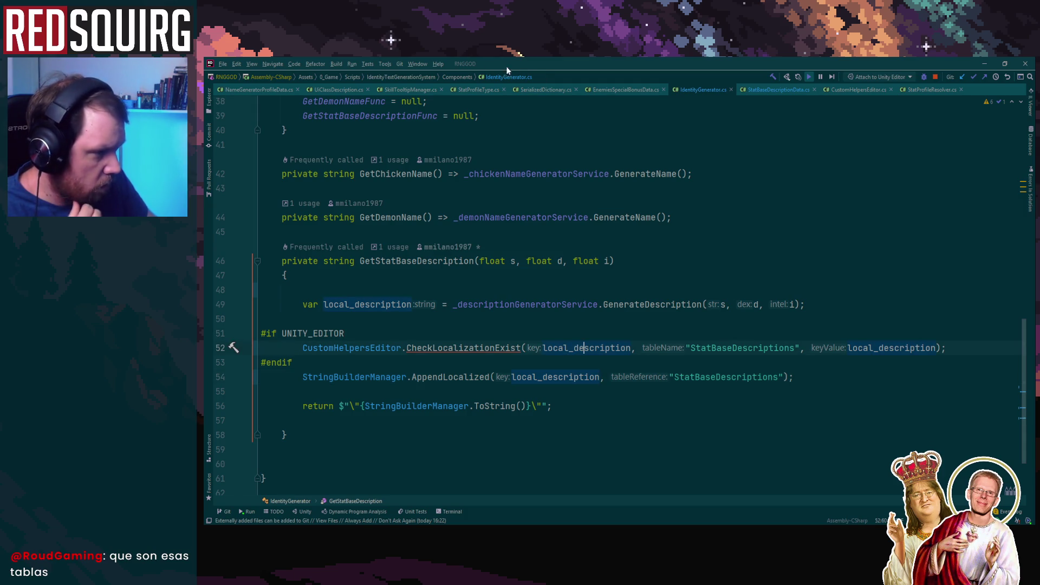
pyautogui.click(699, 173)
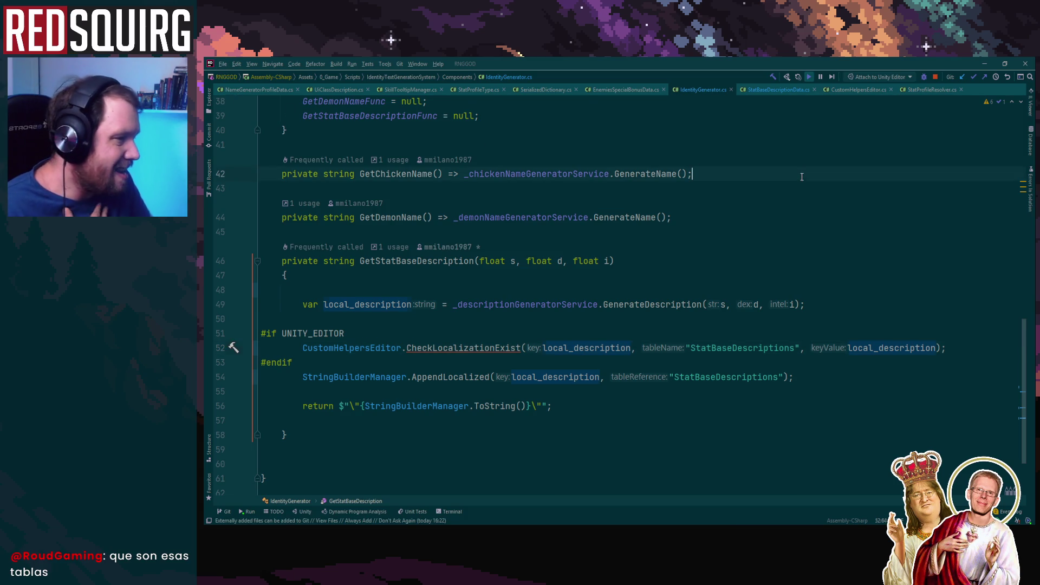
# Stop the running game in Unity and return to IdentityGenerator.cs in Rider.
pyautogui.click(981, 64)
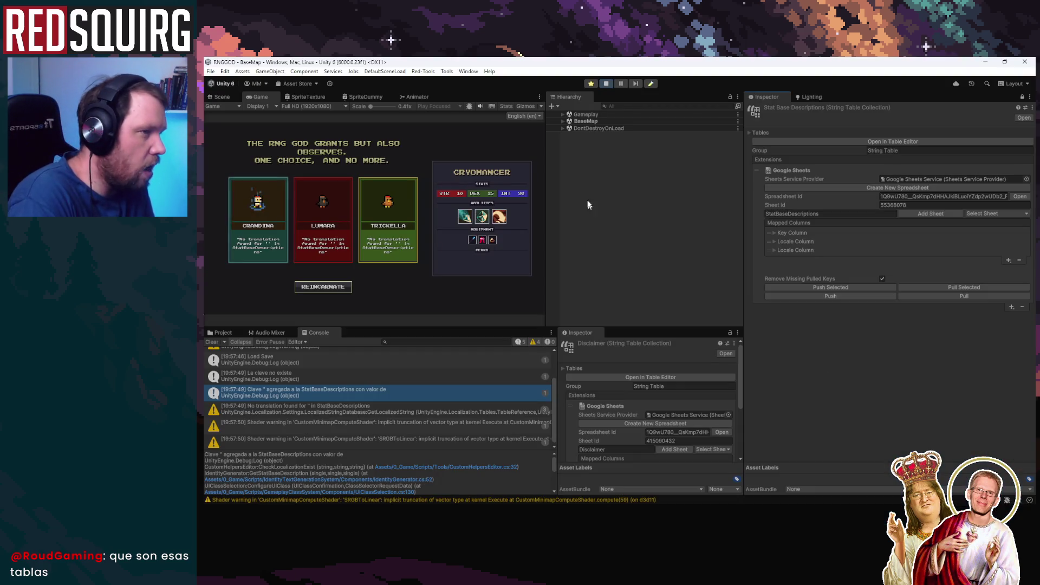
pyautogui.click(607, 83)
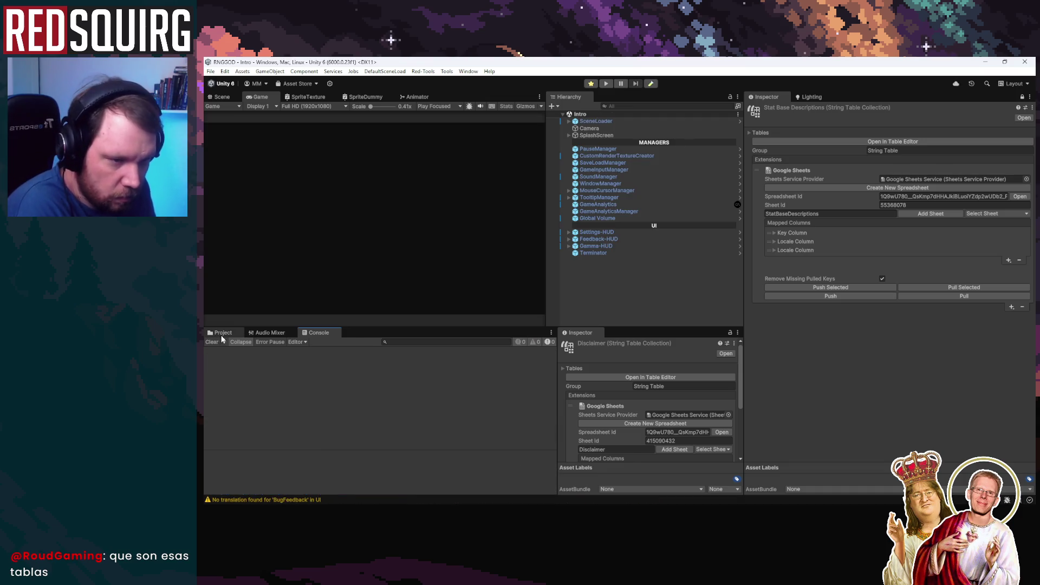
pyautogui.hotkey('alt', 'Tab')
pyautogui.click(819, 253)
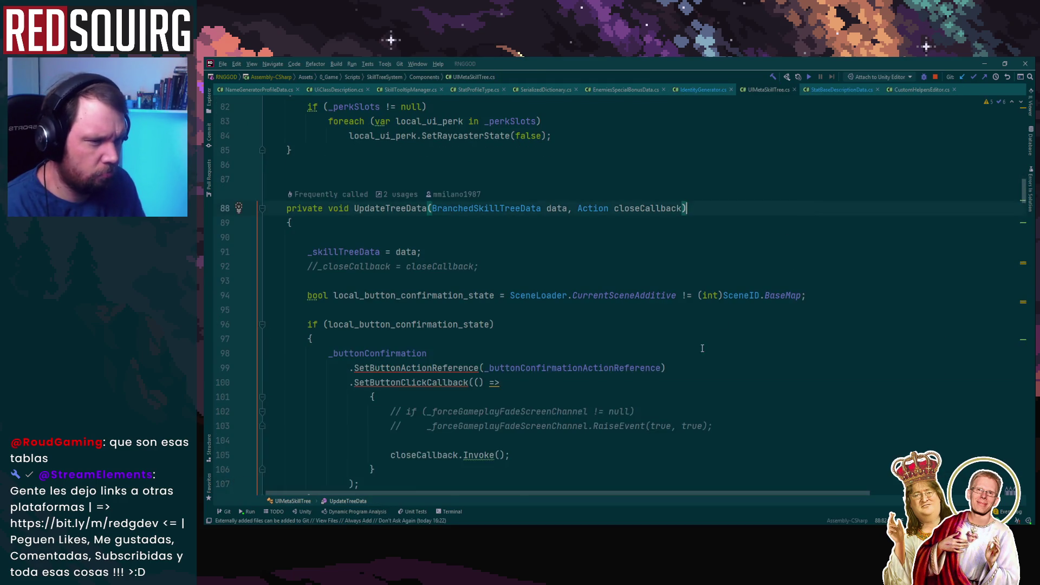
# Select the PrintTreeData method with its [ContextMenu] attribute, lines 49 to 85, in SkillTreeSO.cs.
pyautogui.scroll(-20, 703, 348)
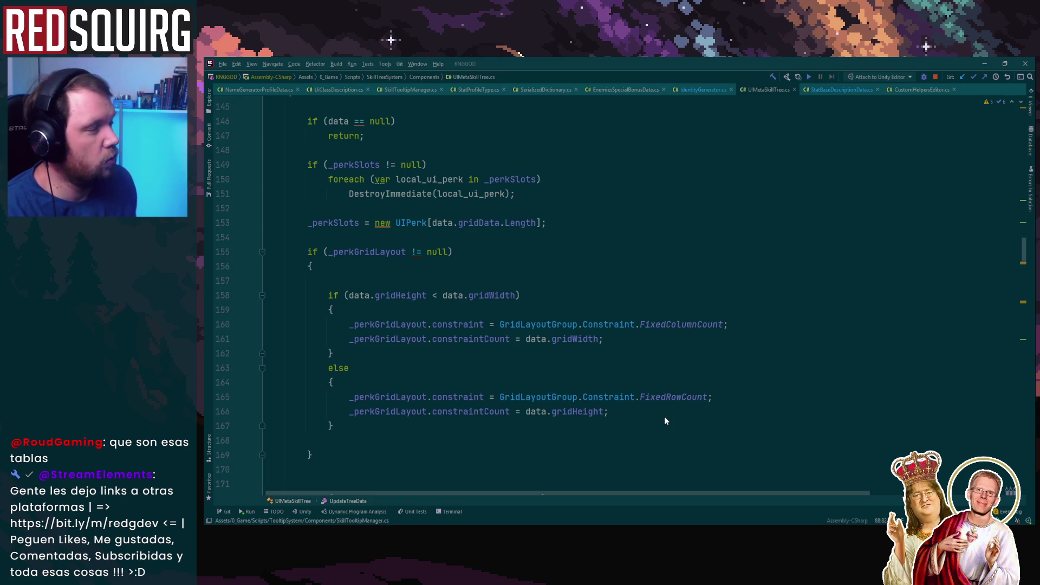
pyautogui.scroll(-8, 510, 355)
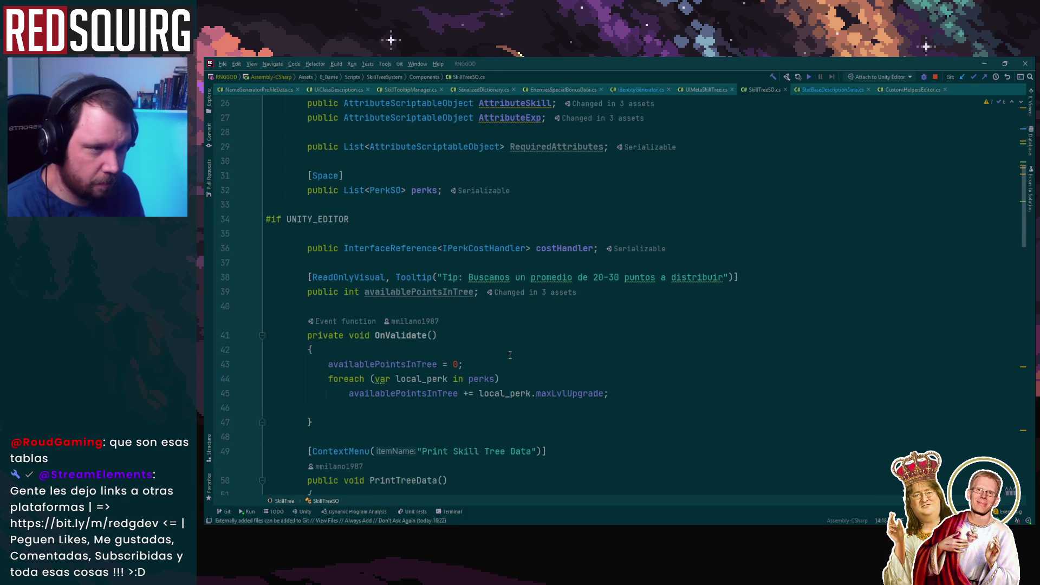
pyautogui.scroll(-7, 510, 355)
pyautogui.scroll(-13, 510, 355)
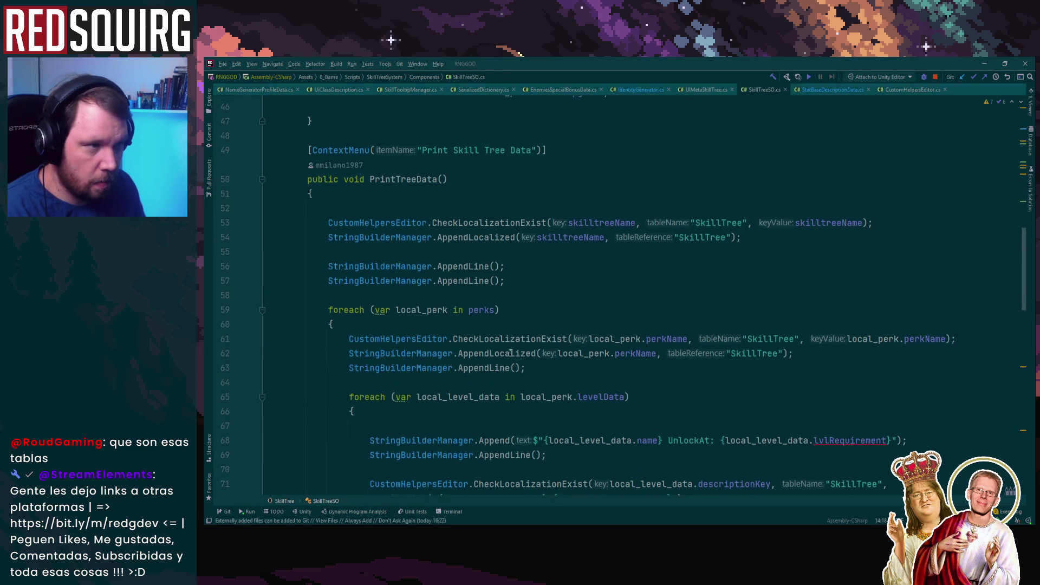
pyautogui.scroll(-5, 505, 381)
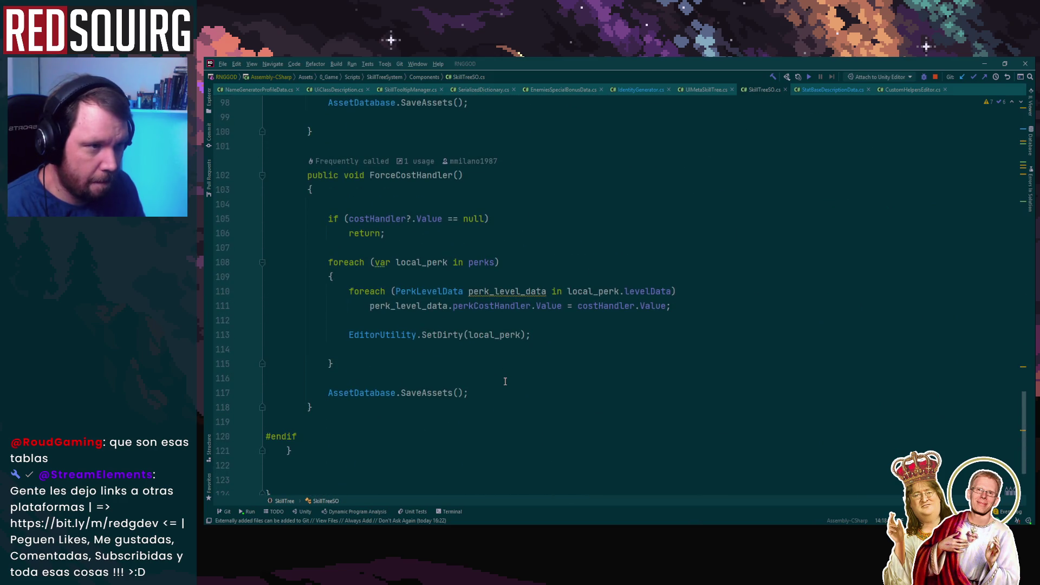
pyautogui.scroll(15, 505, 382)
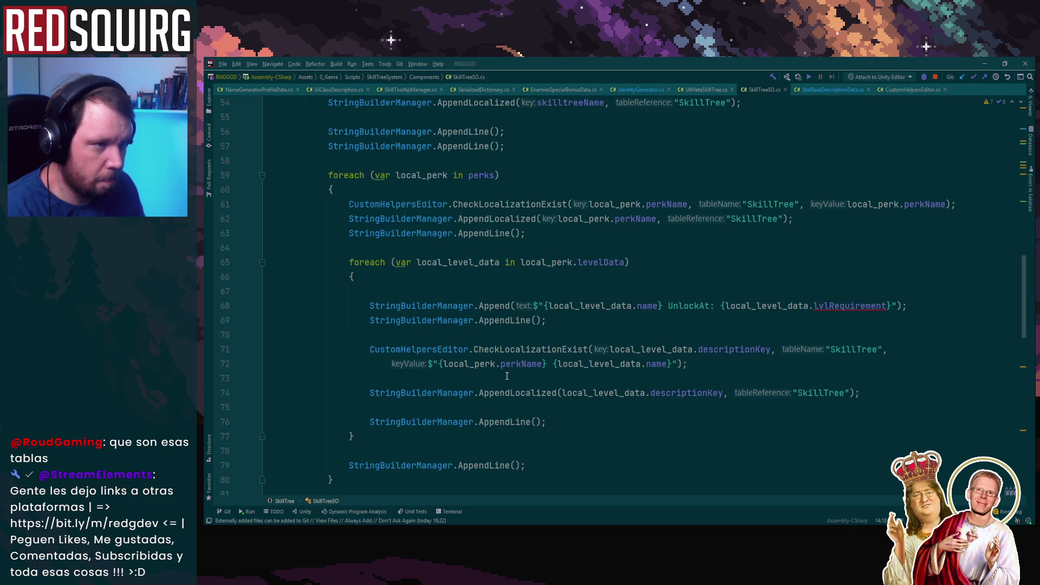
pyautogui.scroll(8, 507, 375)
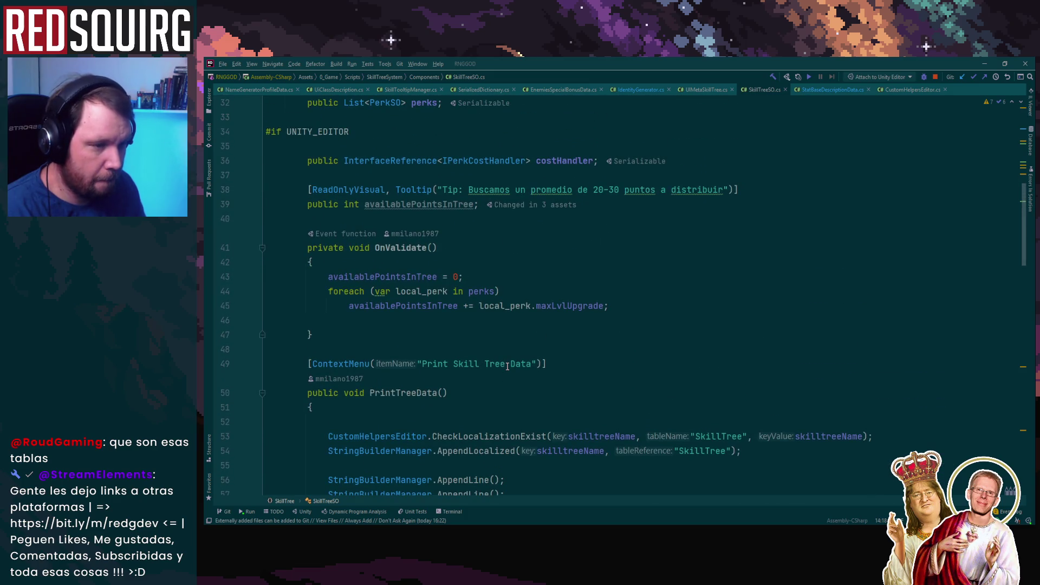
pyautogui.scroll(1, 508, 363)
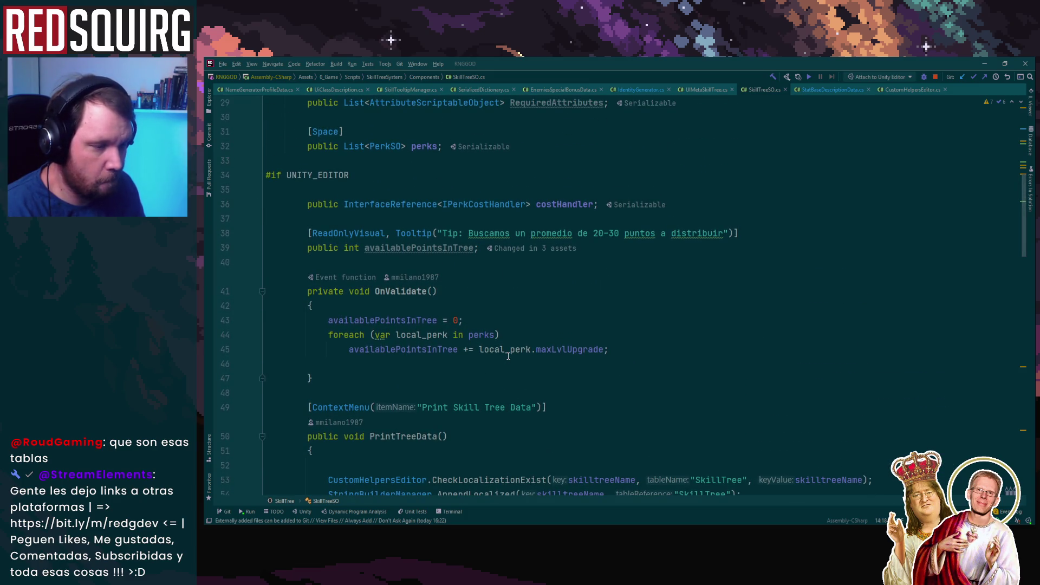
pyautogui.scroll(-5, 508, 356)
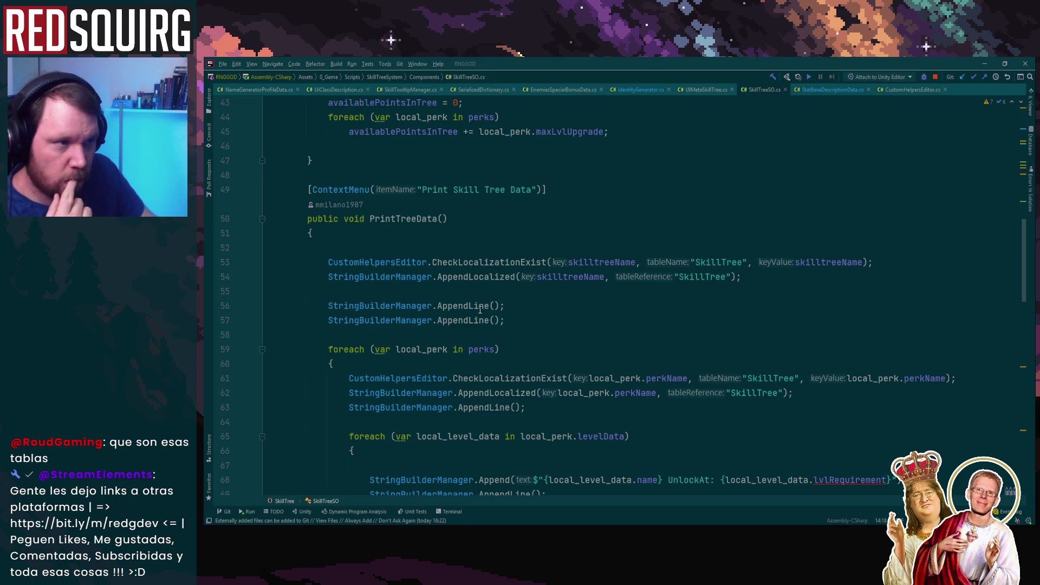
pyautogui.moveTo(307, 190)
pyautogui.mouseDown()
pyautogui.moveTo(488, 325)
pyautogui.moveTo(542, 293)
pyautogui.moveTo(558, 243)
pyautogui.mouseUp()
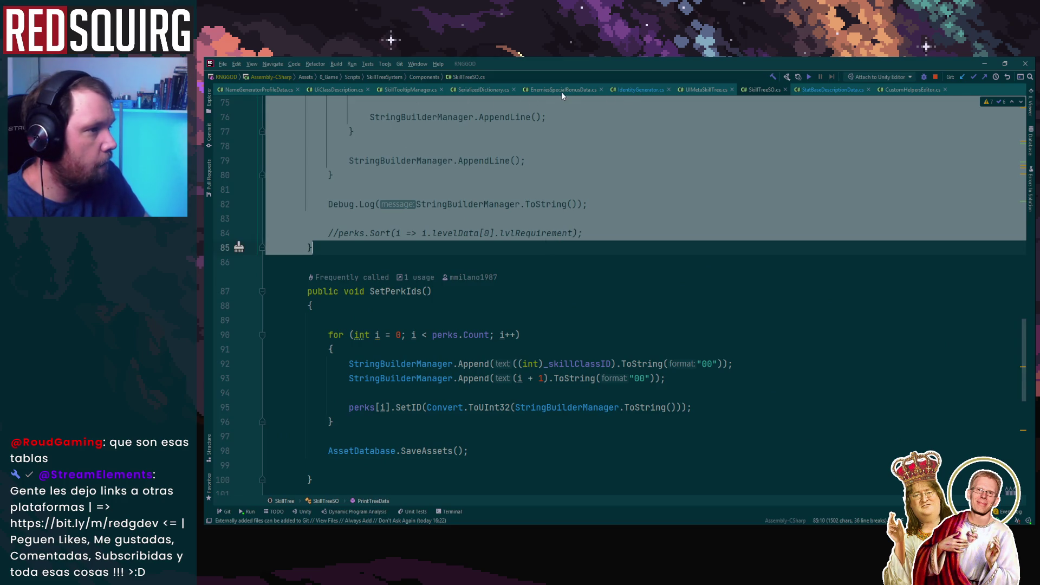
# Uncomment the UNITY_EDITOR OnValidate block in StatBaseDescriptionData.cs.
pyautogui.click(824, 90)
pyautogui.click(548, 337)
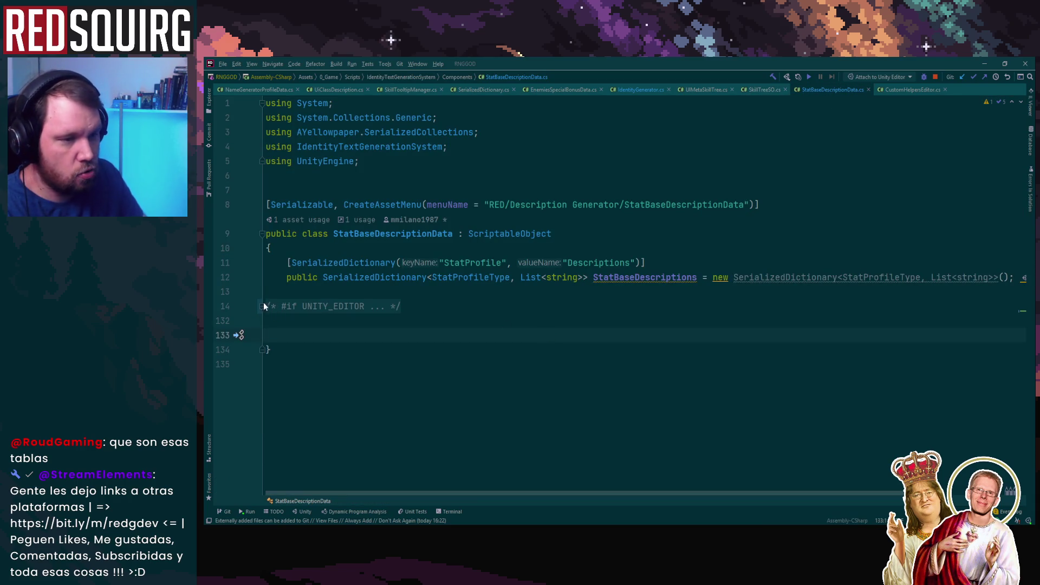
pyautogui.hotkey('ctrl', 'shift', 'BackSpace')
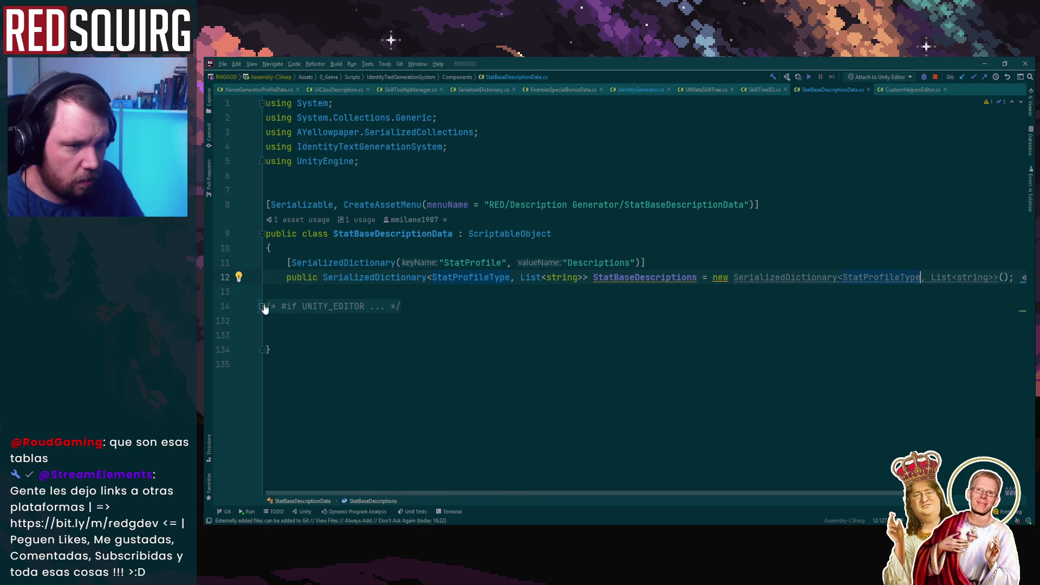
pyautogui.click(271, 307)
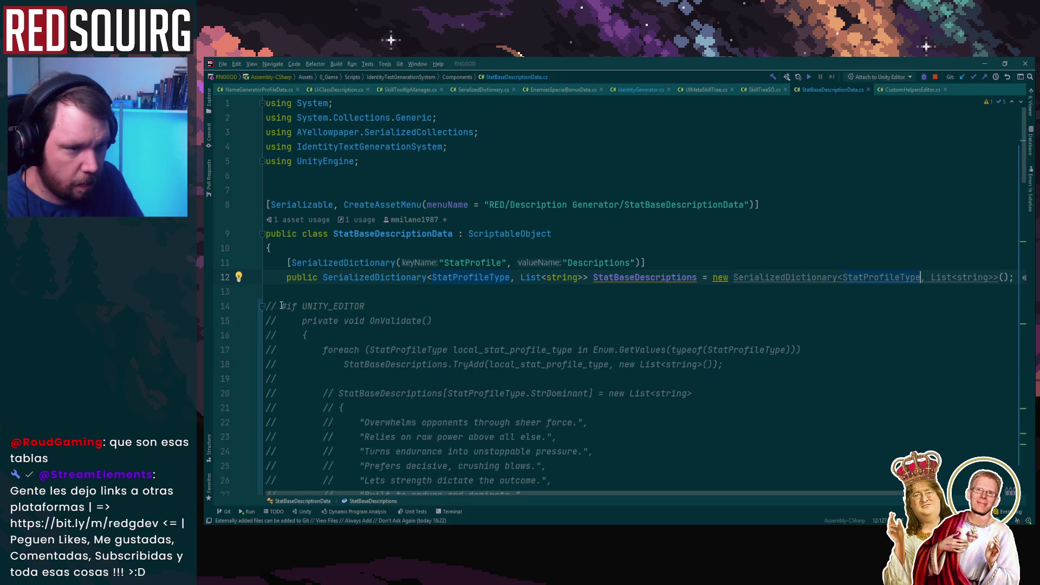
pyautogui.moveTo(265, 306)
pyautogui.mouseDown()
pyautogui.moveTo(304, 325)
pyautogui.moveTo(499, 346)
pyautogui.moveTo(527, 284)
pyautogui.moveTo(542, 127)
pyautogui.moveTo(563, 347)
pyautogui.mouseUp()
pyautogui.scroll(-6, 499, 347)
pyautogui.scroll(-20, 520, 282)
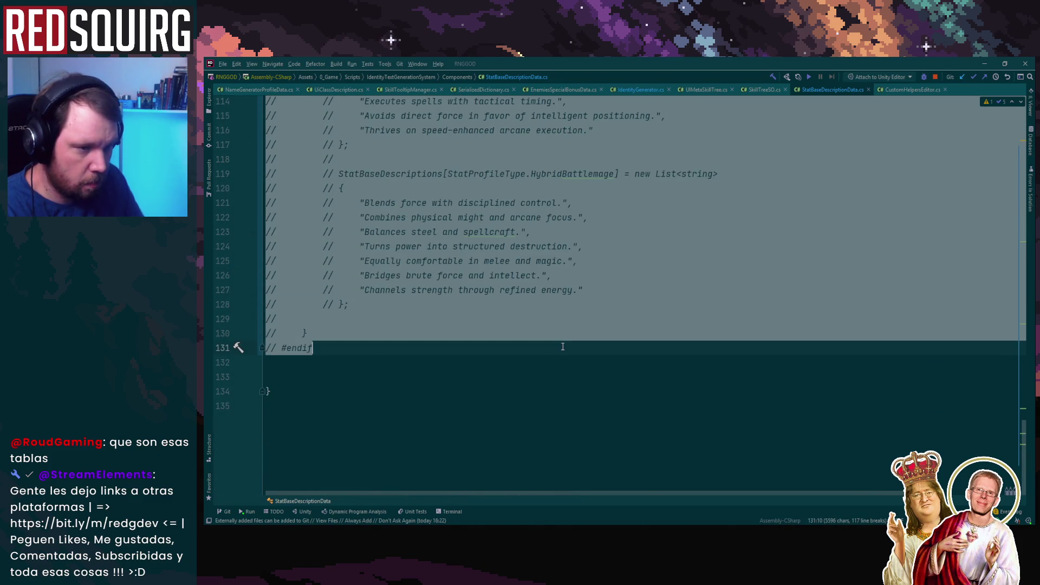
pyautogui.hotkey('ctrl', '/')
pyautogui.click(574, 333)
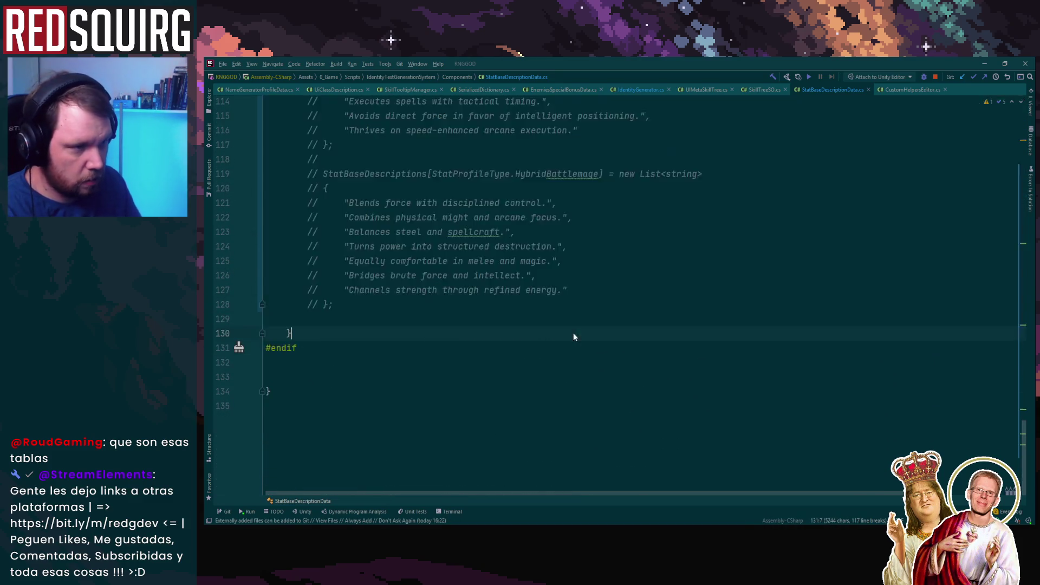
# Paste the copied PrintTreeData method below OnValidate.
pyautogui.scroll(20, 575, 331)
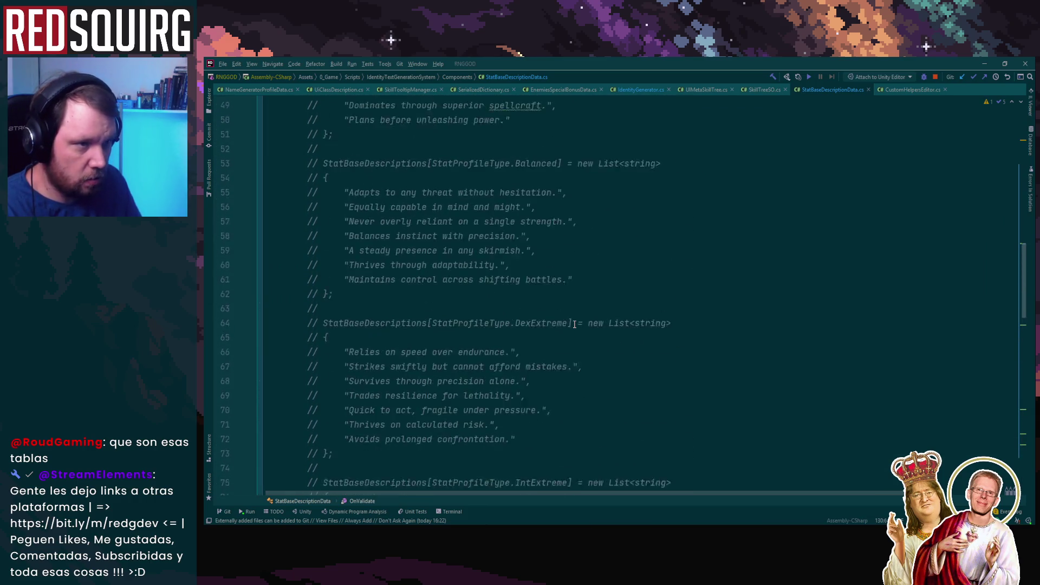
pyautogui.scroll(5, 576, 323)
pyautogui.scroll(-1, 487, 304)
pyautogui.click(263, 304)
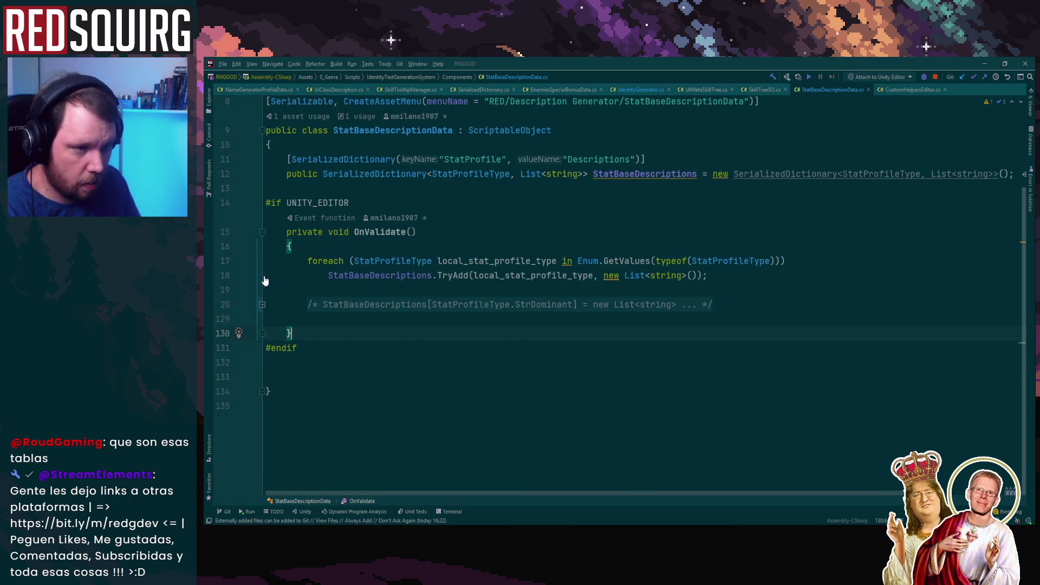
pyautogui.click(382, 291)
pyautogui.press('Down')
pyautogui.press('Down')
pyautogui.press('Down')
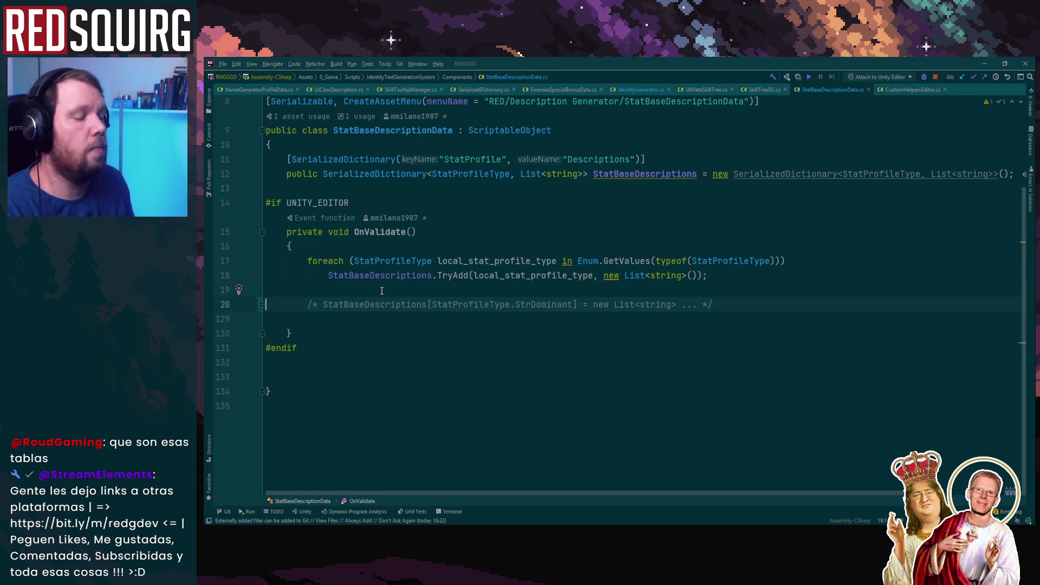
pyautogui.press('End')
pyautogui.press('Return')
pyautogui.press('Return')
pyautogui.press('Return')
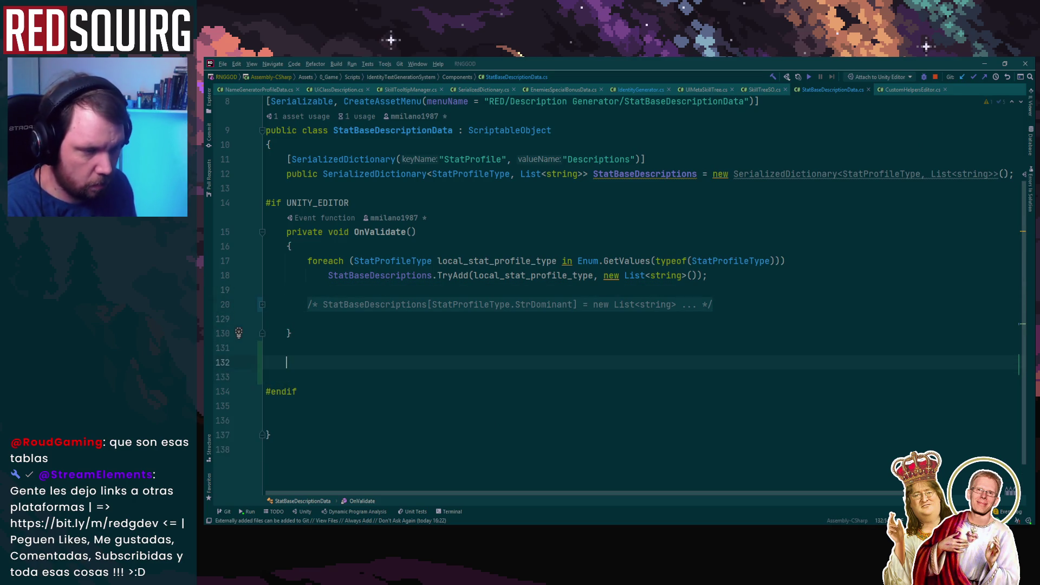
pyautogui.write('[ContextMenu("Print Skill Tree Data")]     public void PrintTreeData()     {          CustomHelpersEditor.CheckLocalizationExist(skilltreeName, "SkillTree", skilltreeName);         StringBuilderManager.AppendLocalized(skilltreeName, "SkillTree");          StringBuilderManager.AppendLine();         StringBuilderManager.AppendLine();          foreach (var local_perk in perks)         {             CustomHelpersEditor.CheckLocalizationExist(local_perk.perkName, "SkillTree", local_perk.perkName);             StringBuilderManager.AppendLocalized(local_perk.perkName, "SkillTree");             StringBuilderManager.AppendLine();              foreach (var local_level_data in local_perk.levelData)             {                  StringBuilderManager.Append($"{local_level_data.name} UnlockAt: {local_level_data.lvlRequirement}");                 StringBuilderManager.AppendLine();                  CustomHelpersEditor.CheckLocalizationExist(local_level_data.descriptionKey, "SkillTree",                     $"{local_perk.perkName} {local_level_data.name}");                  StringBuilderManager.AppendLocalized(local_level_data.descriptionKey, "SkillTree");                  StringBuilderManager.AppendLine();             }              StringBuilderManager.AppendLine();         }          Debug.Log(StringBuilderManager.ToString());          //perks.Sort(i => i.levelData[0].lvlRequirement);     }')
# Rename the pasted menu label and method from PrintTreeData to Localize.
pyautogui.scroll(6, 337, 201)
pyautogui.scroll(-2, 337, 202)
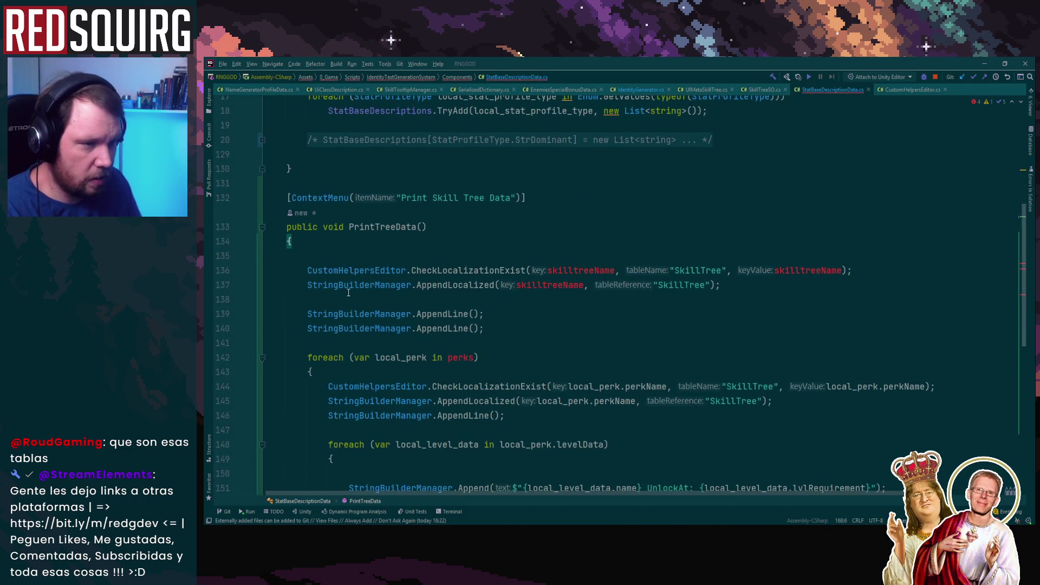
pyautogui.scroll(3, 368, 249)
pyautogui.scroll(-3, 396, 300)
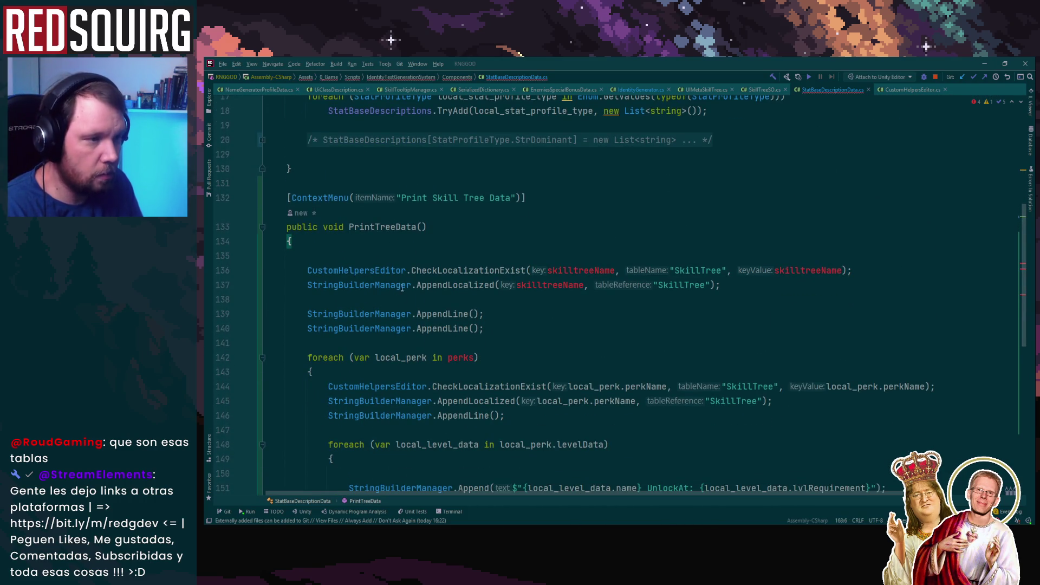
pyautogui.moveTo(401, 199); pyautogui.dragTo(511, 198)
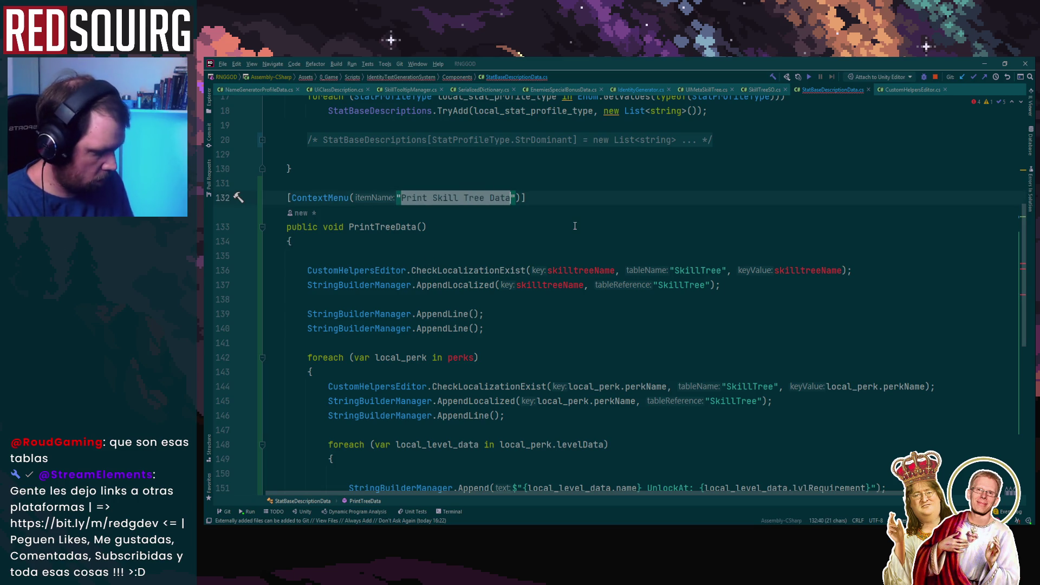
pyautogui.write('Localize')
pyautogui.click(575, 226)
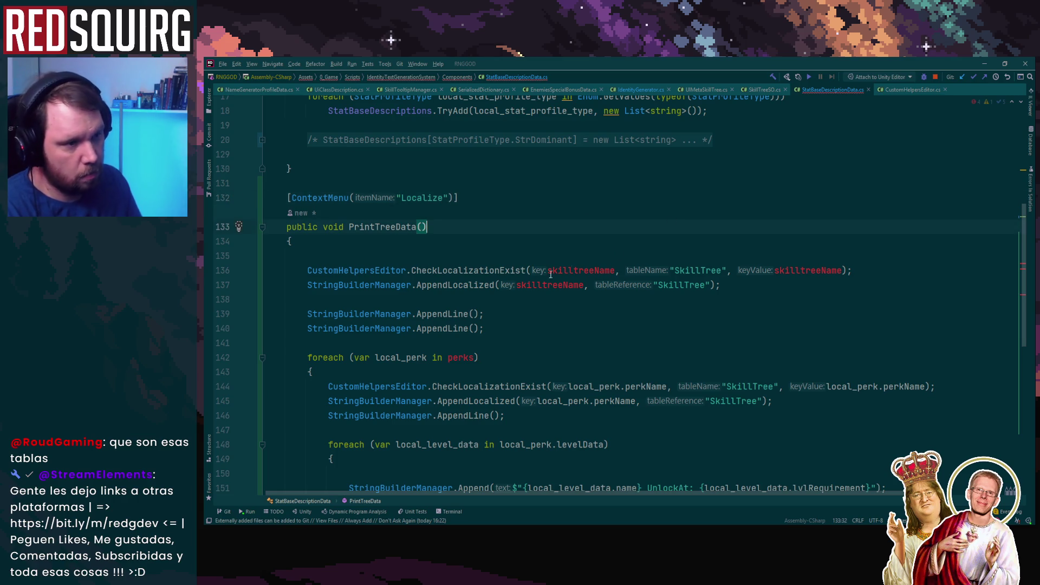
pyautogui.moveTo(349, 228); pyautogui.dragTo(418, 227)
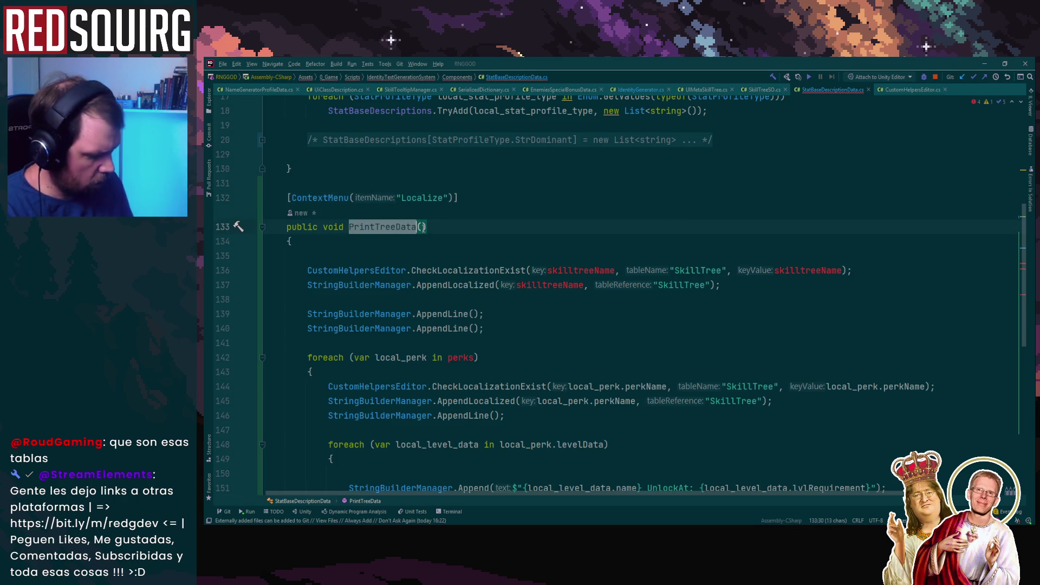
pyautogui.write('Localize')
pyautogui.click(447, 236)
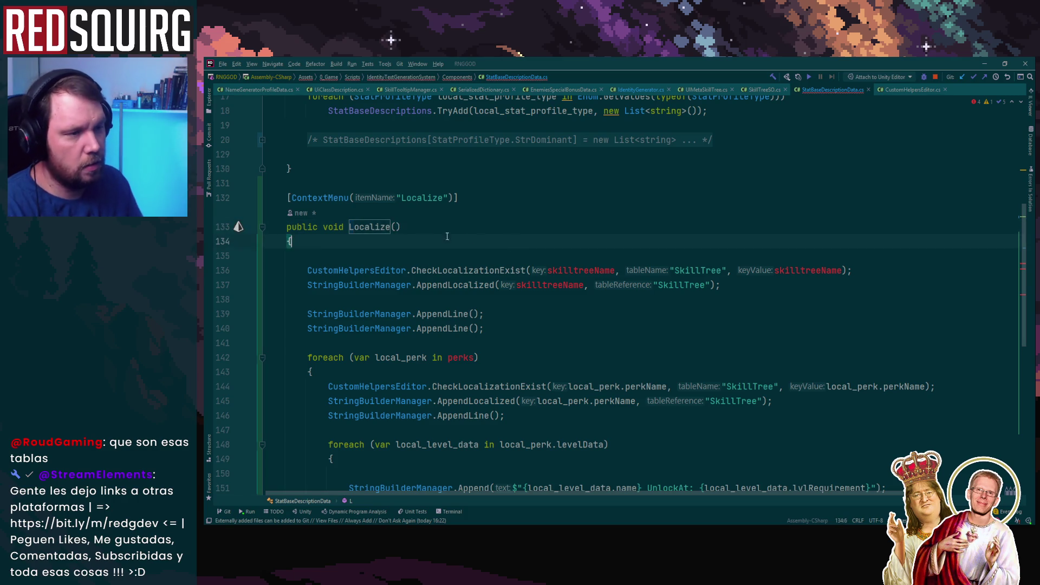
pyautogui.doubleClick(374, 228)
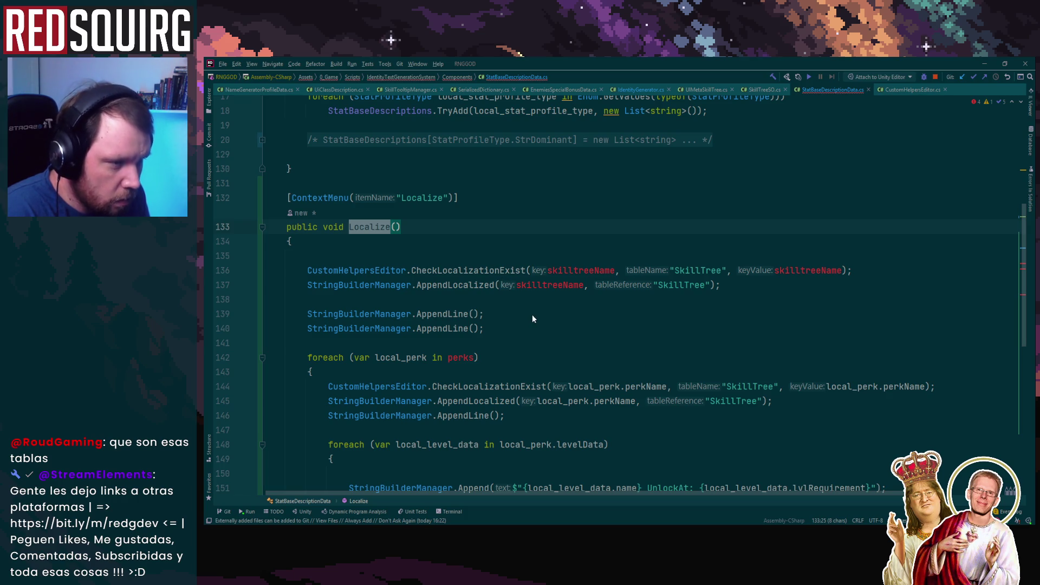
pyautogui.hotkey('ctrl', 'alt', 'Left')
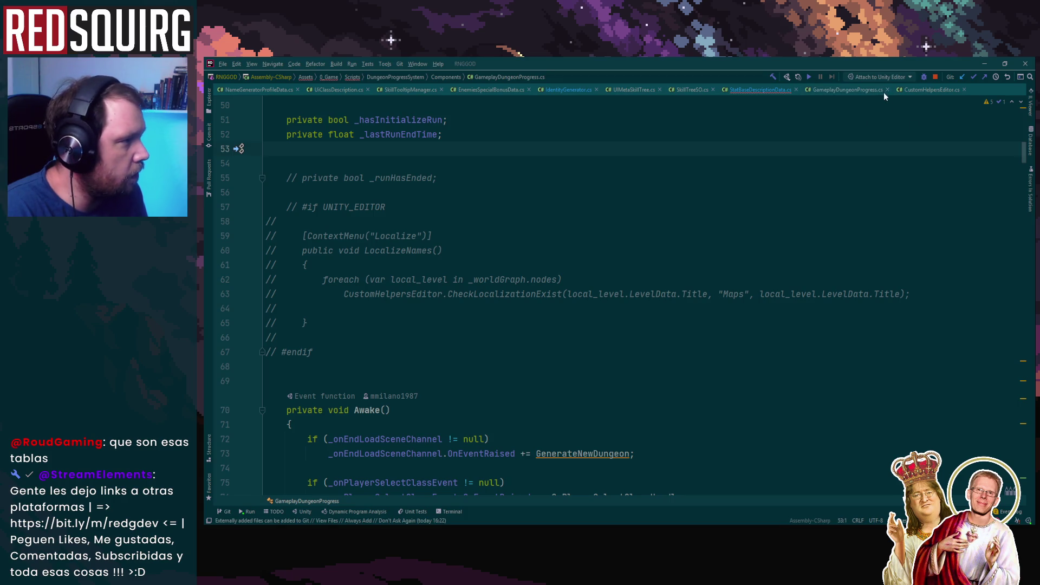
# Copy the commented LocalizeNames block from GameplayDungeonProgress.cs and paste it above Localize.
pyautogui.click(688, 120)
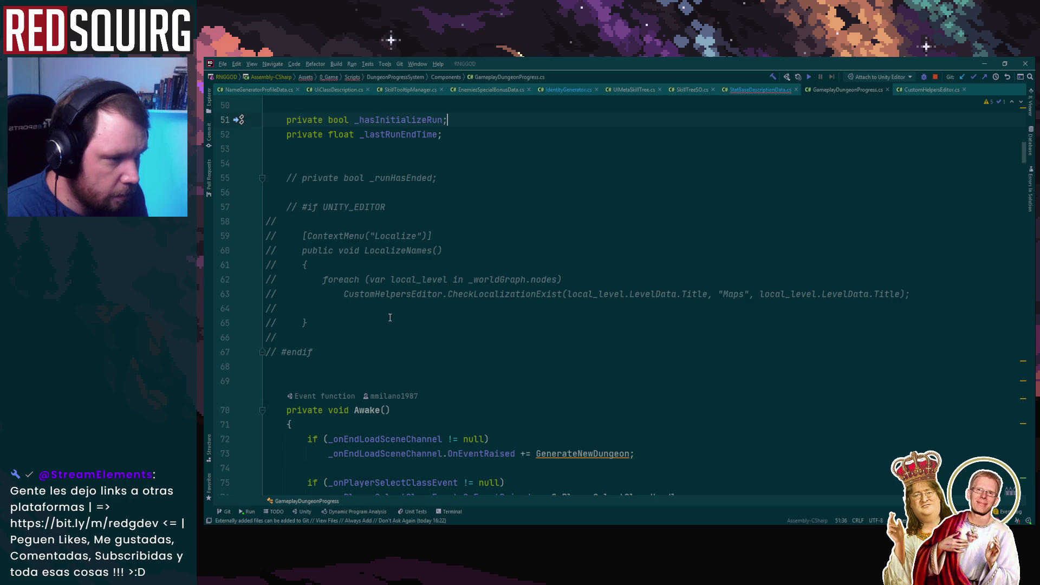
pyautogui.moveTo(295, 229); pyautogui.dragTo(382, 326)
pyautogui.hotkey('ctrl', 'c')
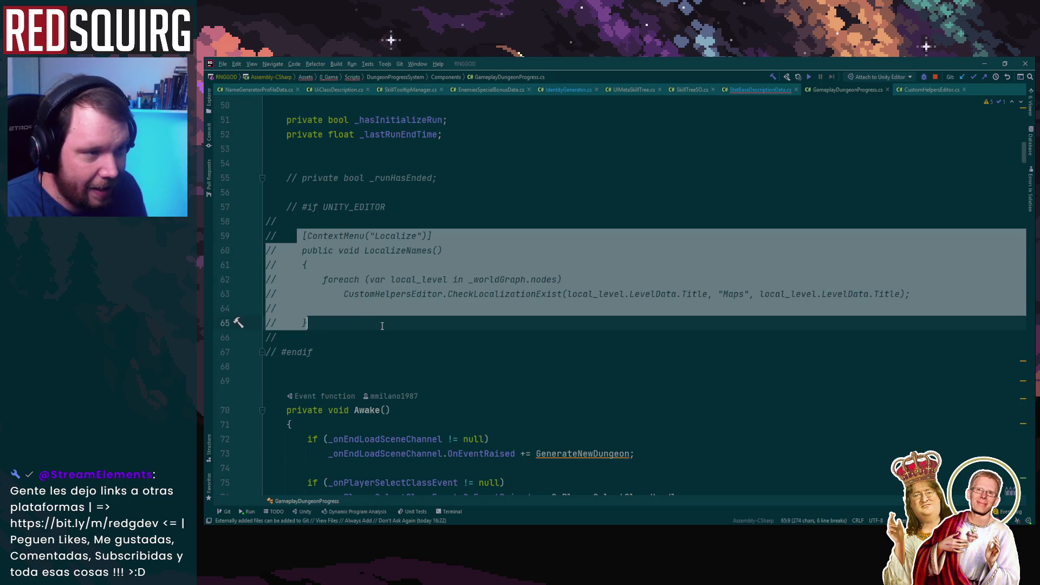
pyautogui.click(761, 90)
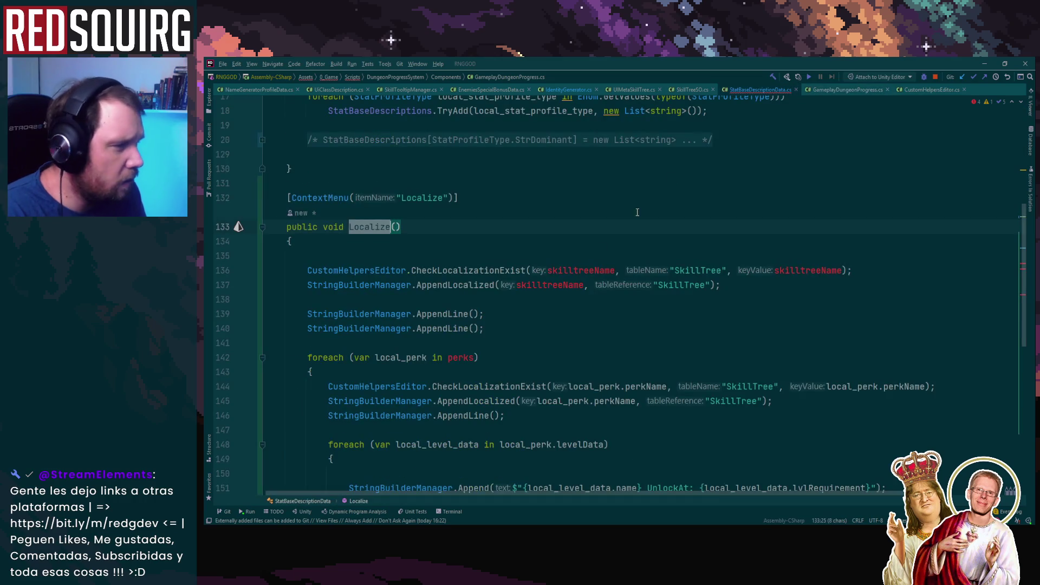
pyautogui.click(349, 179)
pyautogui.press('Return')
pyautogui.press('Return')
pyautogui.press('Return')
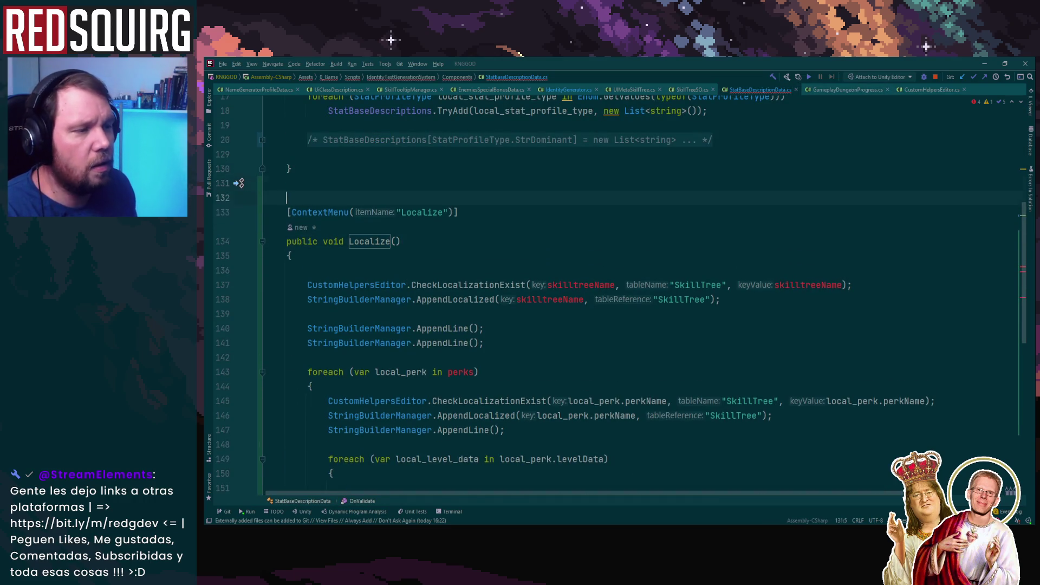
pyautogui.press('Up')
pyautogui.press('Up')
pyautogui.hotkey('ctrl', 'v')
# Uncomment the pasted LocalizeNames method and inspect its local_level and _worldGraph references.
pyautogui.moveTo(306, 285); pyautogui.dragTo(246, 211)
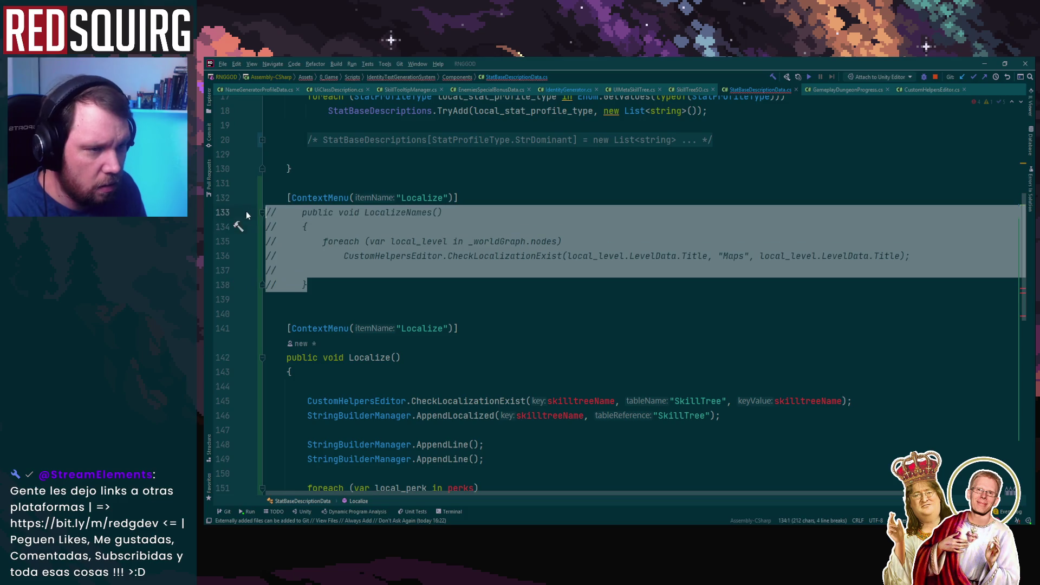
pyautogui.hotkey('ctrl', '/')
pyautogui.press('Up')
pyautogui.press('Up')
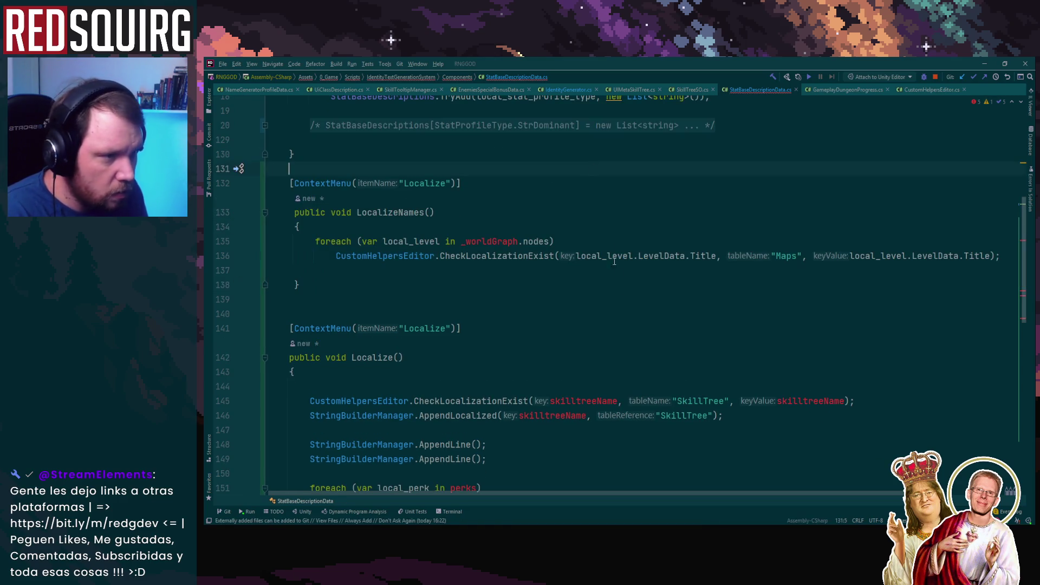
pyautogui.doubleClick(432, 242)
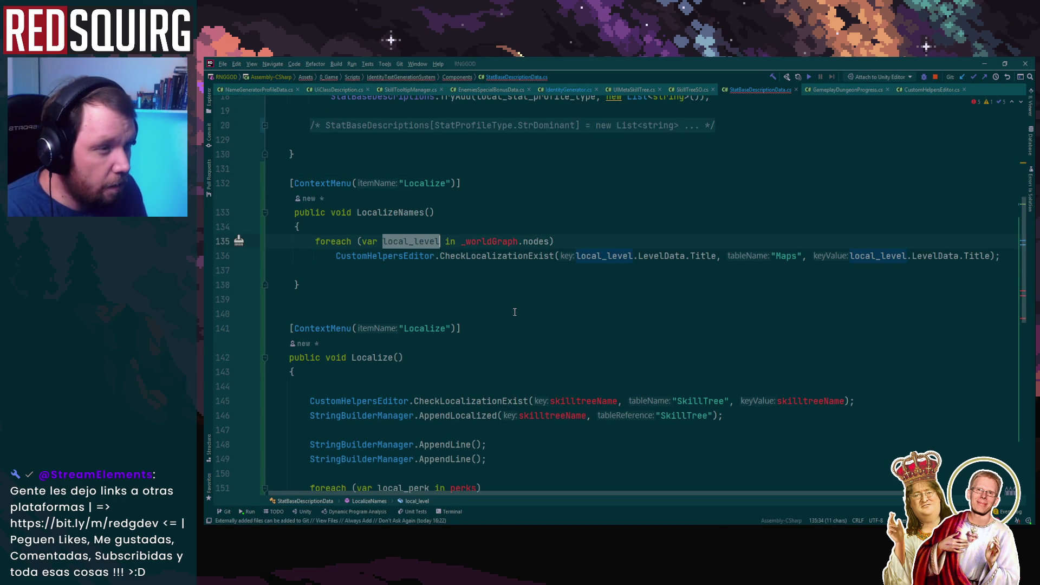
pyautogui.scroll(1, 517, 308)
pyautogui.click(501, 283)
pyautogui.scroll(5, 647, 235)
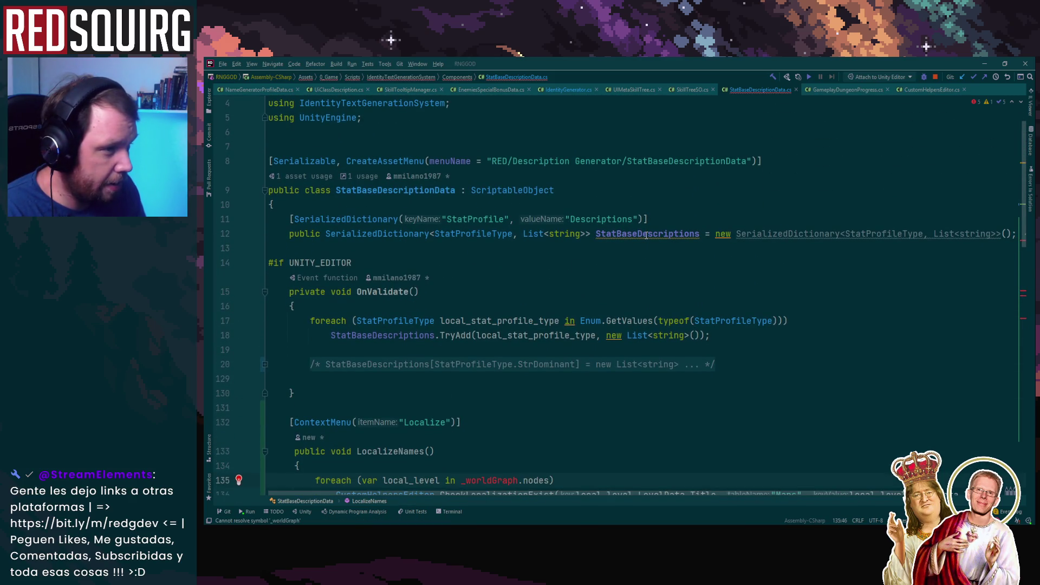
# Make the foreach iterate StatBaseDescriptions.Values instead of _worldGraph nodes.
pyautogui.doubleClick(626, 237)
pyautogui.hotkey('ctrl', 'c')
pyautogui.scroll(-4, 648, 302)
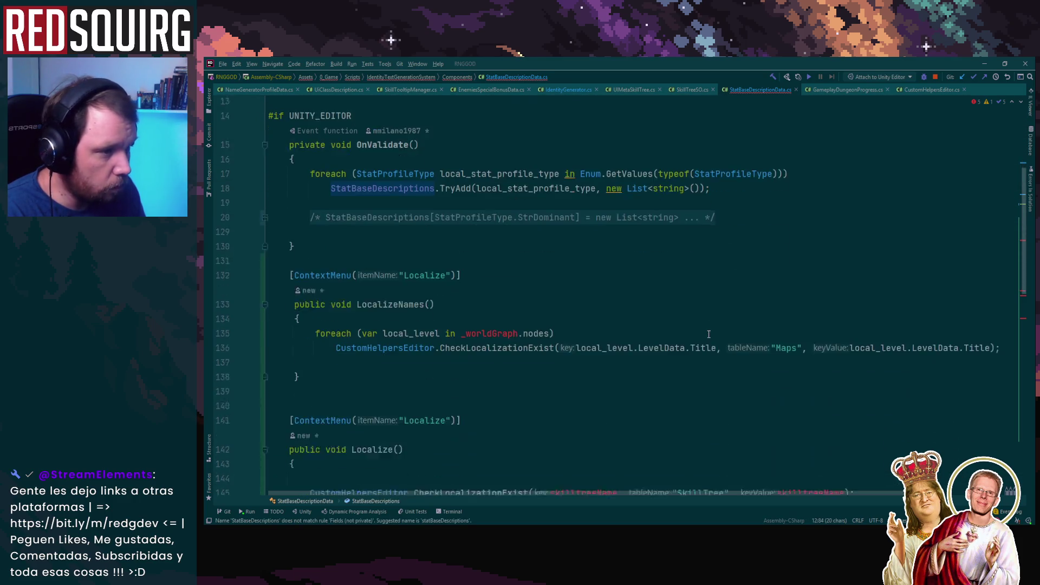
pyautogui.doubleClick(475, 302)
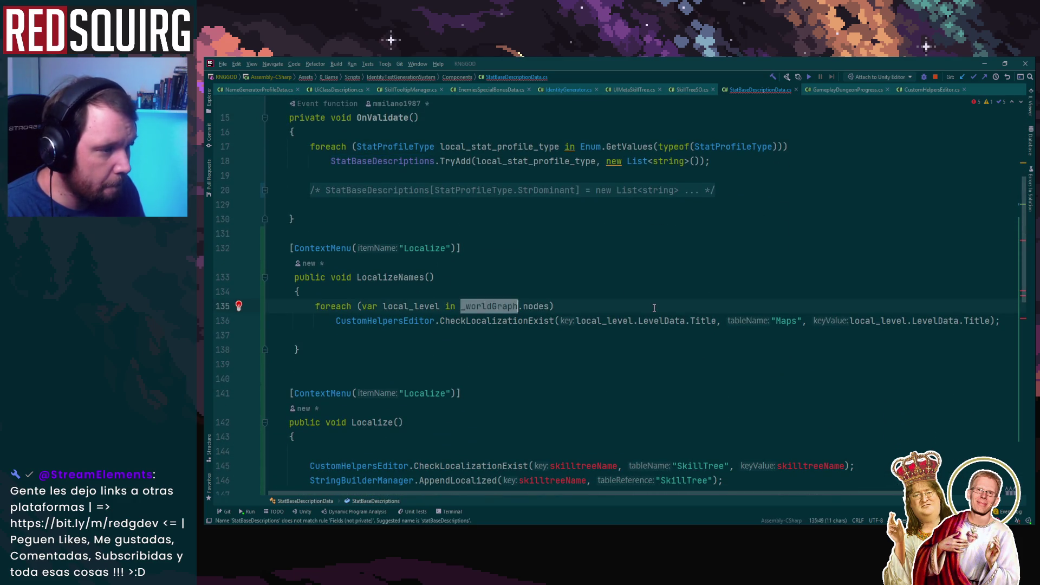
pyautogui.hotkey('ctrl', 'v')
pyautogui.press('BackSpace')
pyautogui.press('BackSpace')
pyautogui.press('BackSpace')
pyautogui.write('Values')
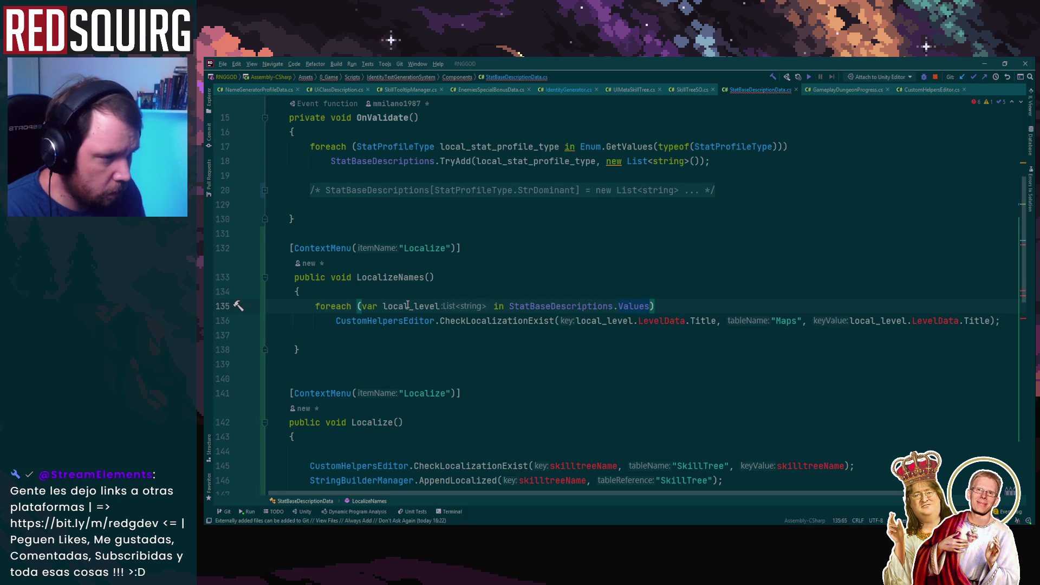
# Add a nested foreach over local_descriptions, renaming the outer loop variable.
pyautogui.click(714, 310)
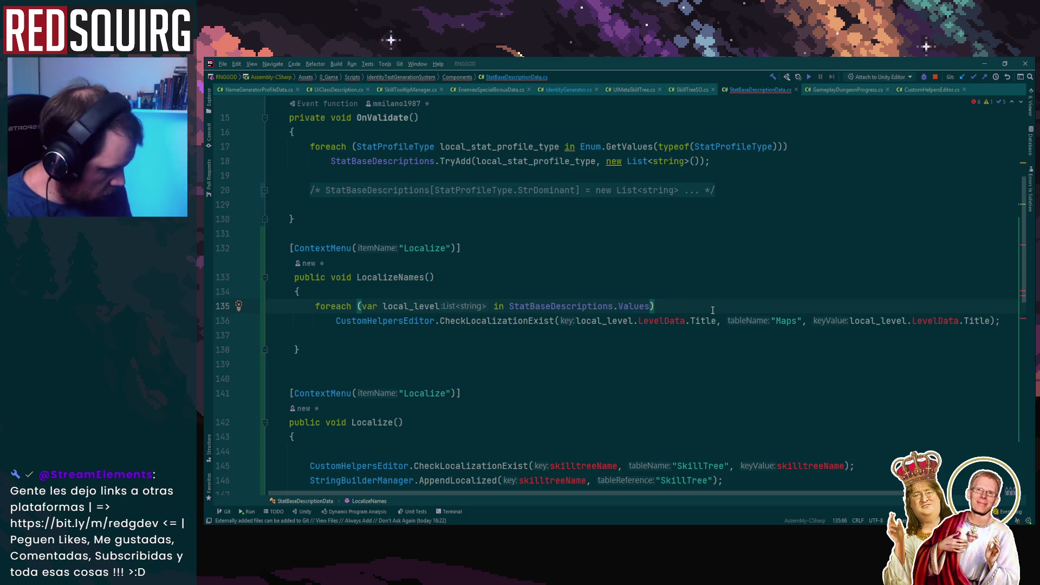
pyautogui.write('{ }')
pyautogui.press('Return')
pyautogui.write('{')
pyautogui.press('Return')
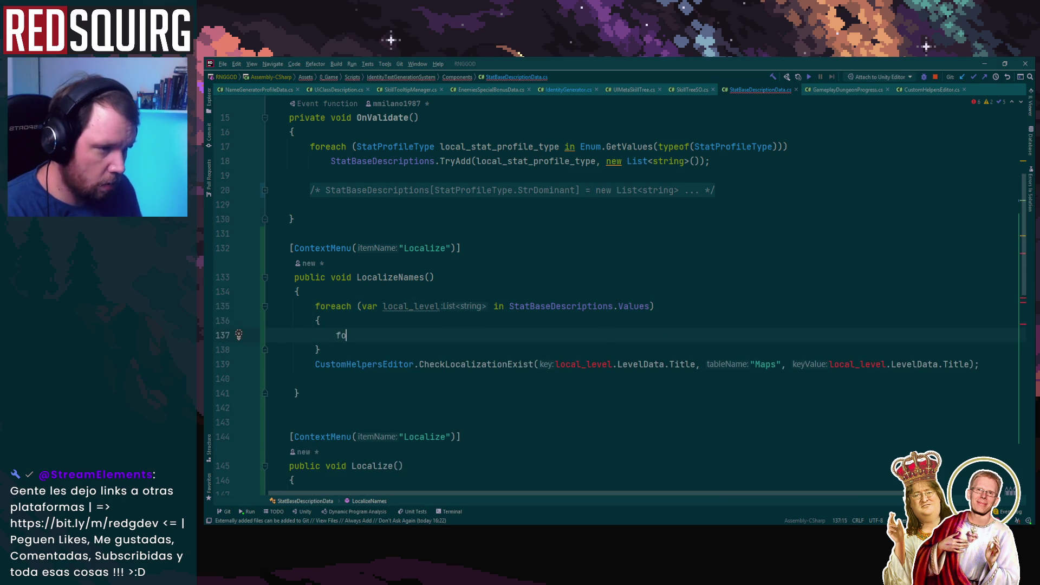
pyautogui.write('each')
pyautogui.press('Tab')
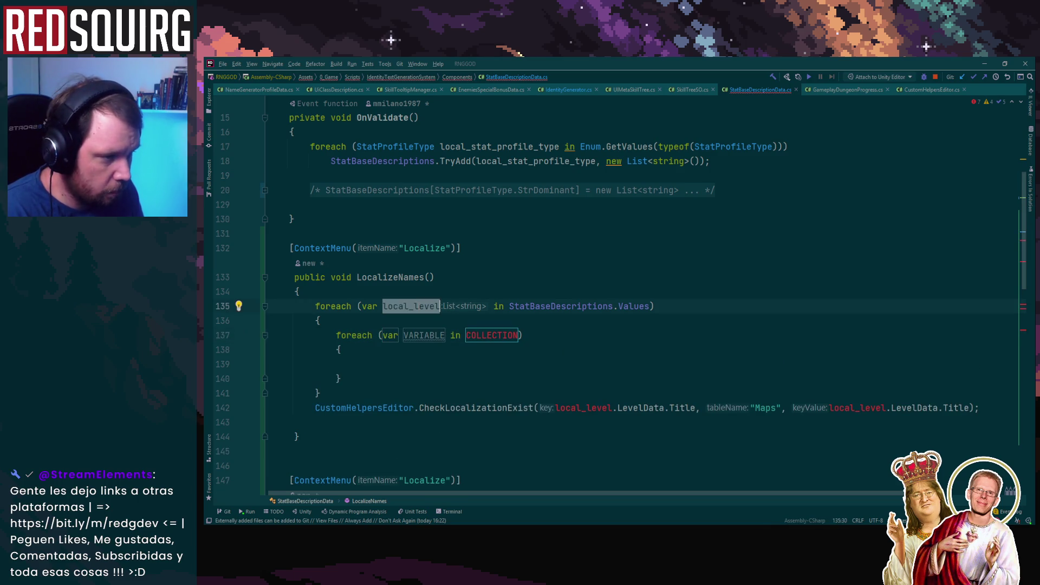
pyautogui.click(430, 306)
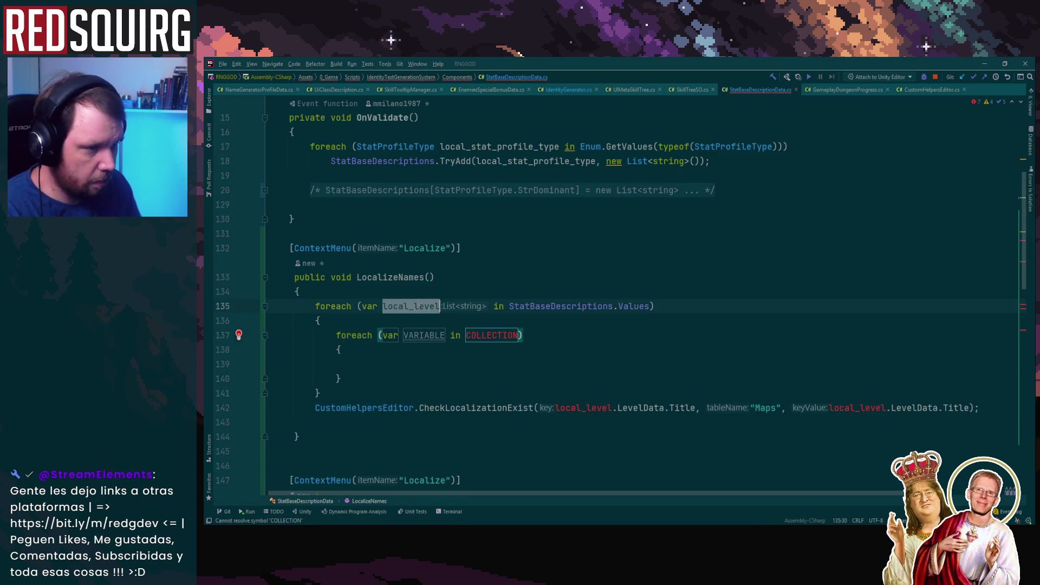
pyautogui.press('Down')
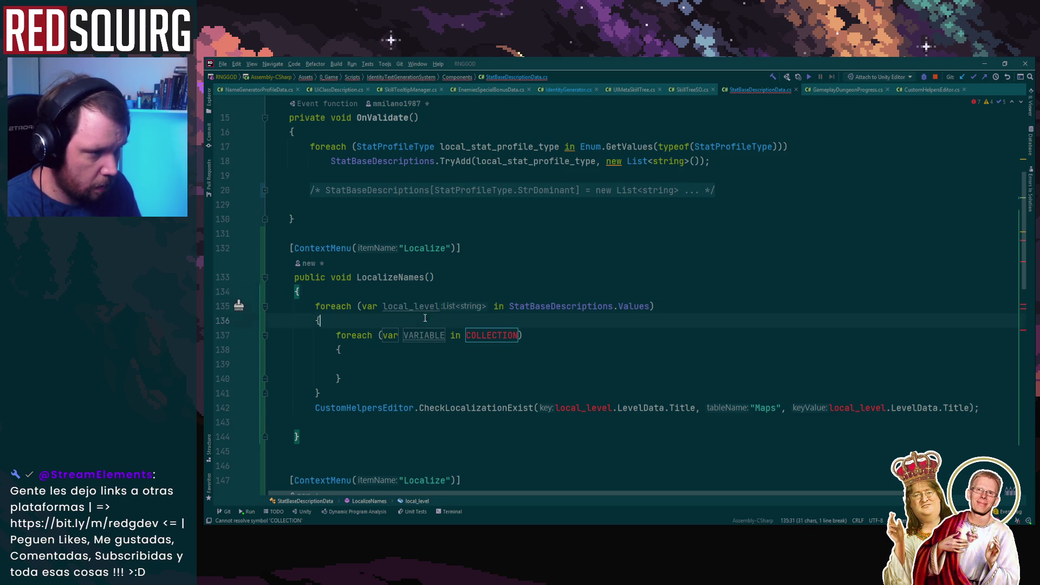
pyautogui.doubleClick(415, 306)
pyautogui.write('descri')
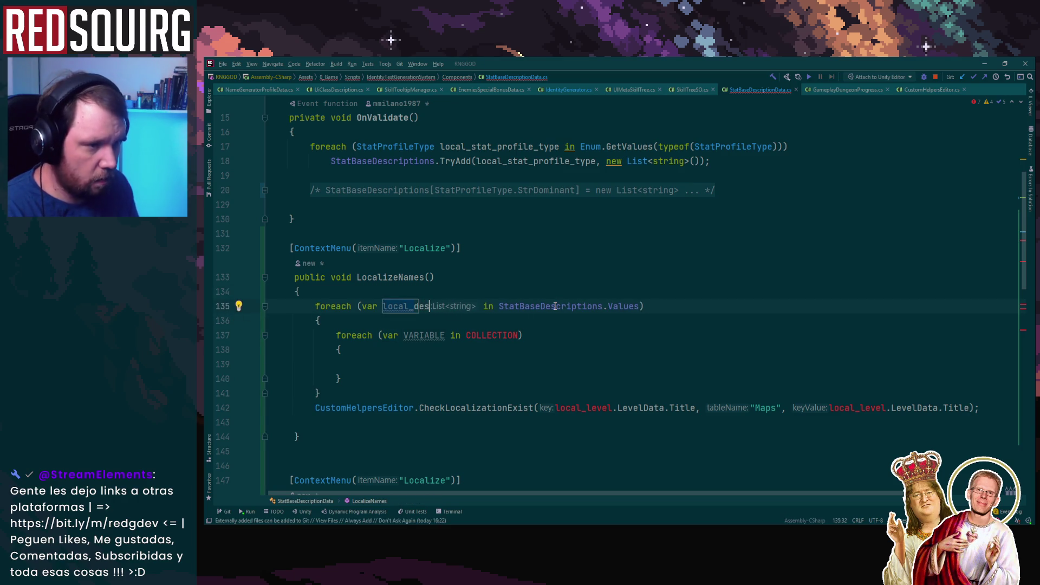
pyautogui.write('ptions')
pyautogui.click(419, 306)
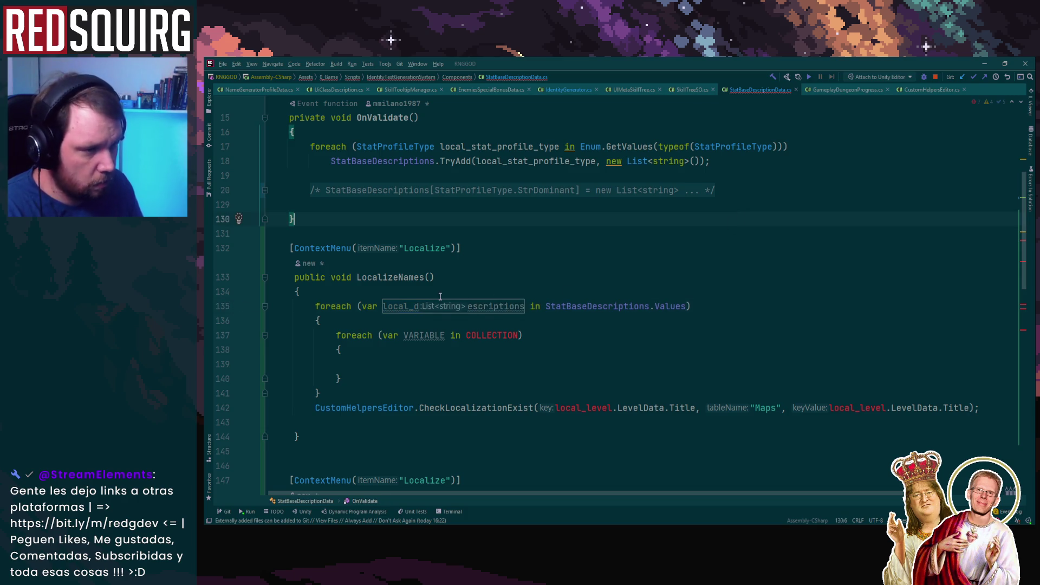
pyautogui.press('Return')
# Move CheckLocalizationExist into the inner loop with arguments description, "Maps", description.
pyautogui.moveTo(325, 350); pyautogui.dragTo(372, 374)
pyautogui.press('BackSpace')
pyautogui.press('Down')
pyautogui.press('Down')
pyautogui.hotkey('ctrl', 'shift', 'Right')
pyautogui.hotkey('ctrl', 'shift', 'Right')
pyautogui.hotkey('ctrl', 'shift', 'Right')
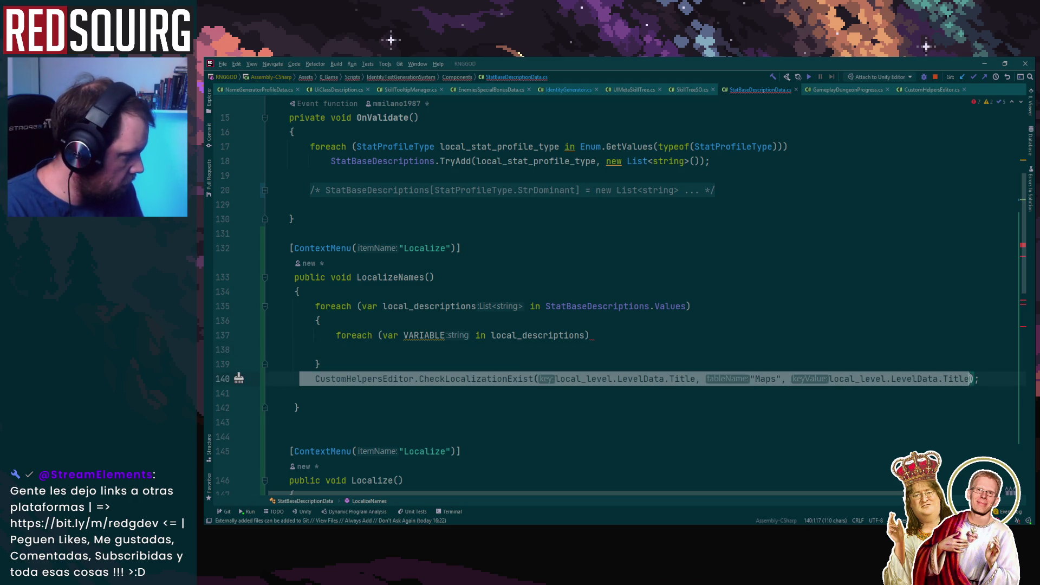
pyautogui.press('BackSpace')
pyautogui.click(557, 356)
pyautogui.write('CustomHelpersEditor.CheckLocalizationExist(local_level.LevelData.Title, "Maps", local_level.LevelData.Title);')
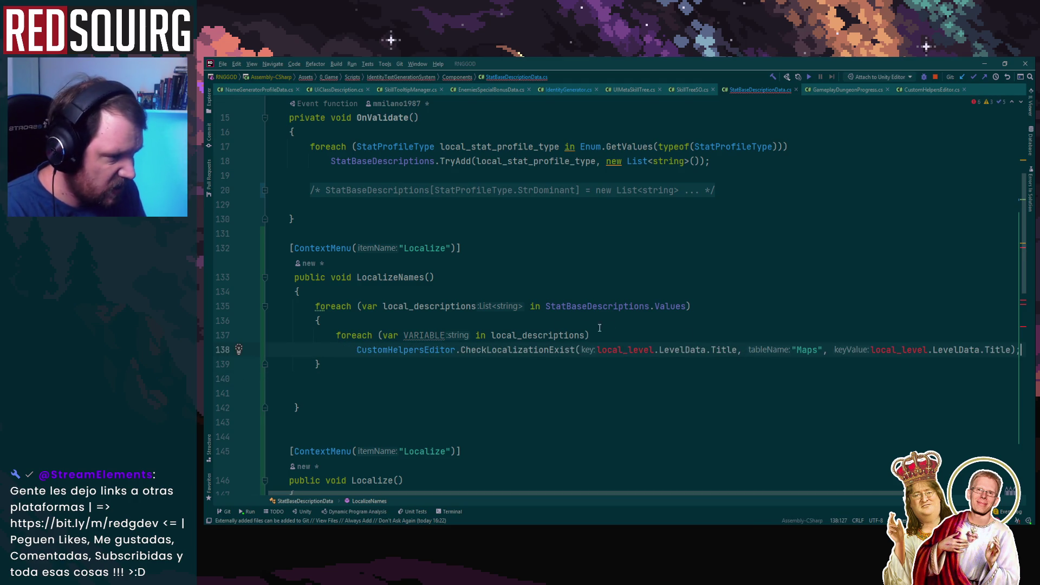
pyautogui.doubleClick(427, 337)
pyautogui.write('description')
pyautogui.moveTo(597, 350); pyautogui.dragTo(933, 350)
pyautogui.write('description, "Maps", description')
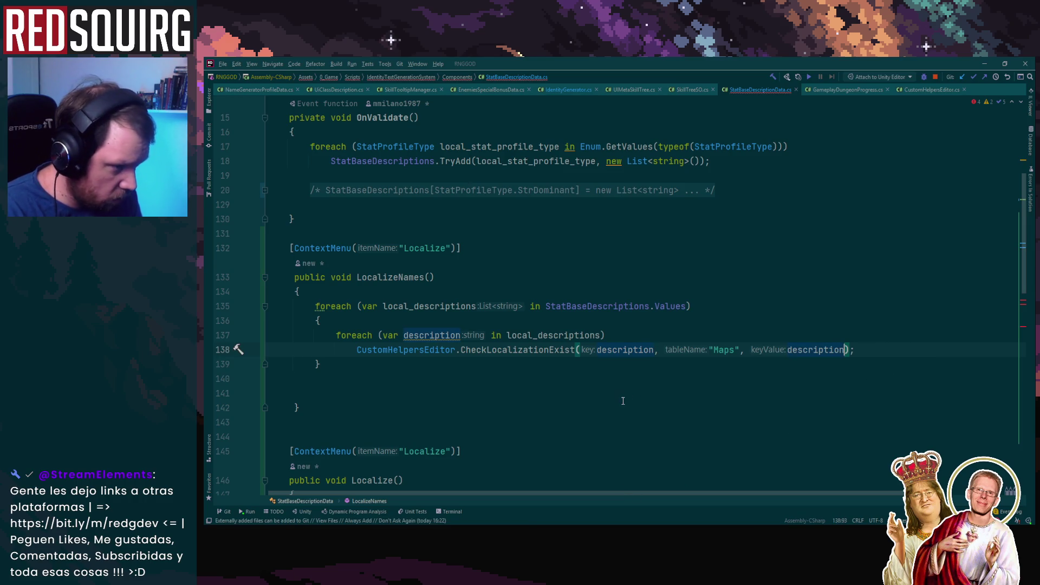
# Delete the old Localize method below LocalizeNames.
pyautogui.scroll(-3, 583, 394)
pyautogui.scroll(-2, 584, 394)
pyautogui.moveTo(265, 238)
pyautogui.mouseDown()
pyautogui.moveTo(504, 379)
pyautogui.moveTo(634, 374)
pyautogui.moveTo(646, 295)
pyautogui.moveTo(643, 320)
pyautogui.mouseUp()
pyautogui.press('Delete')
pyautogui.scroll(2, 532, 372)
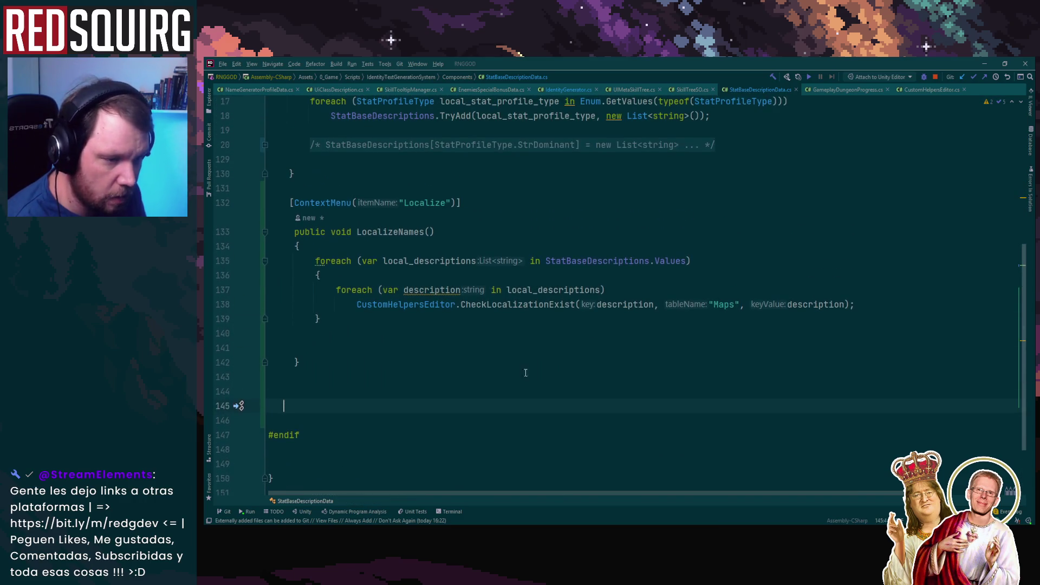
pyautogui.scroll(1, 500, 115)
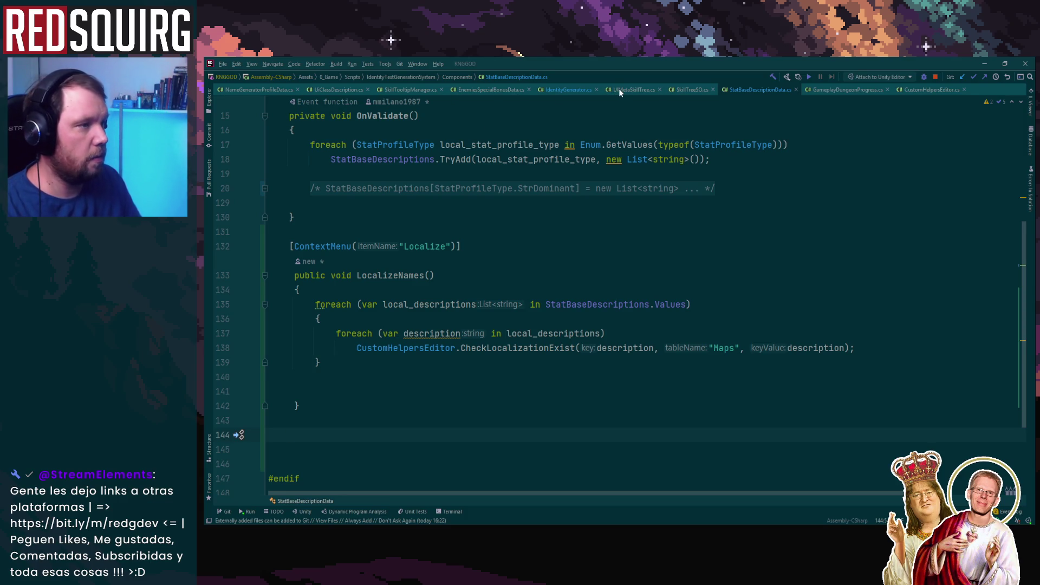
# Replace "Maps" with the "StatBaseDescriptions" table name copied from IdentityGenerator.cs.
pyautogui.click(558, 89)
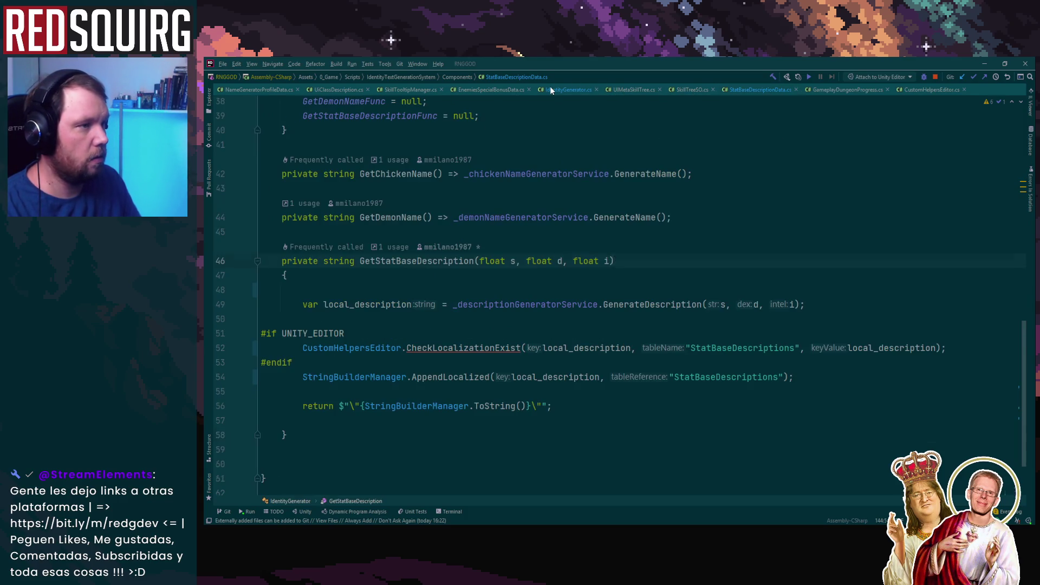
pyautogui.doubleClick(712, 378)
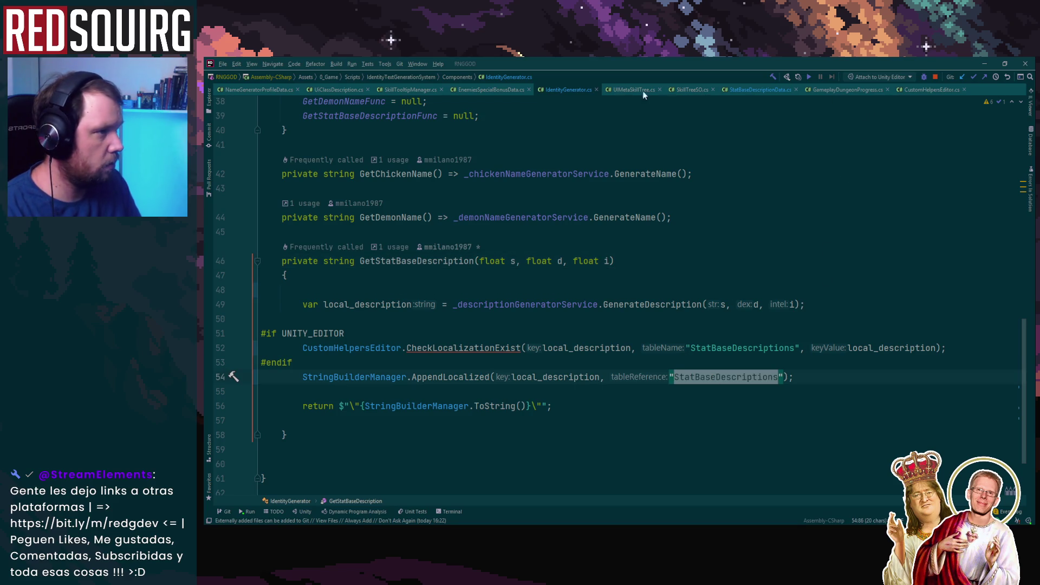
pyautogui.click(757, 89)
pyautogui.doubleClick(722, 347)
pyautogui.hotkey('ctrl', 'v')
# Remove the extra blank line below the loop and minimize Rider.
pyautogui.click(343, 391)
pyautogui.press('BackSpace')
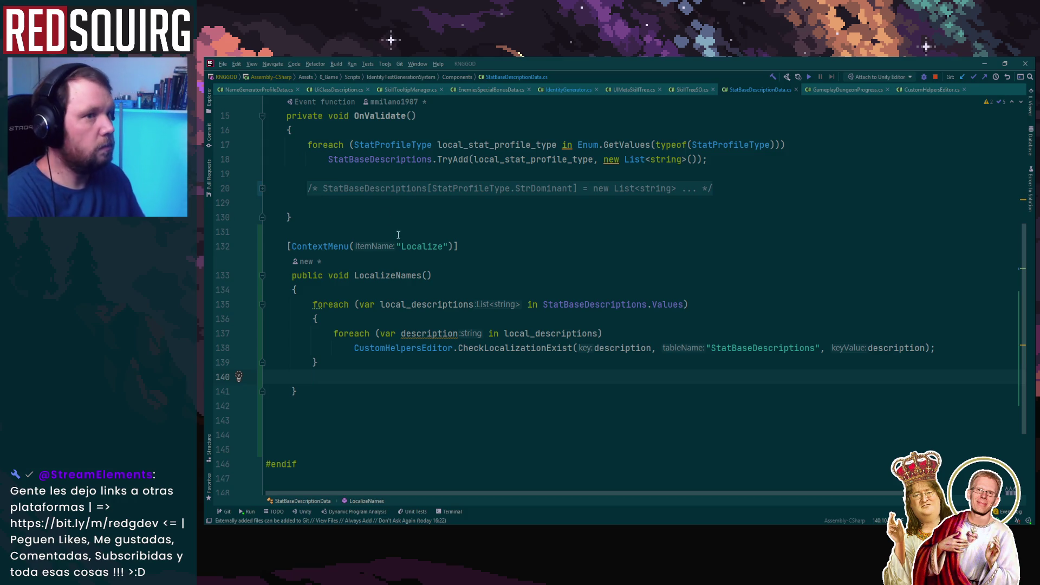
pyautogui.click(982, 60)
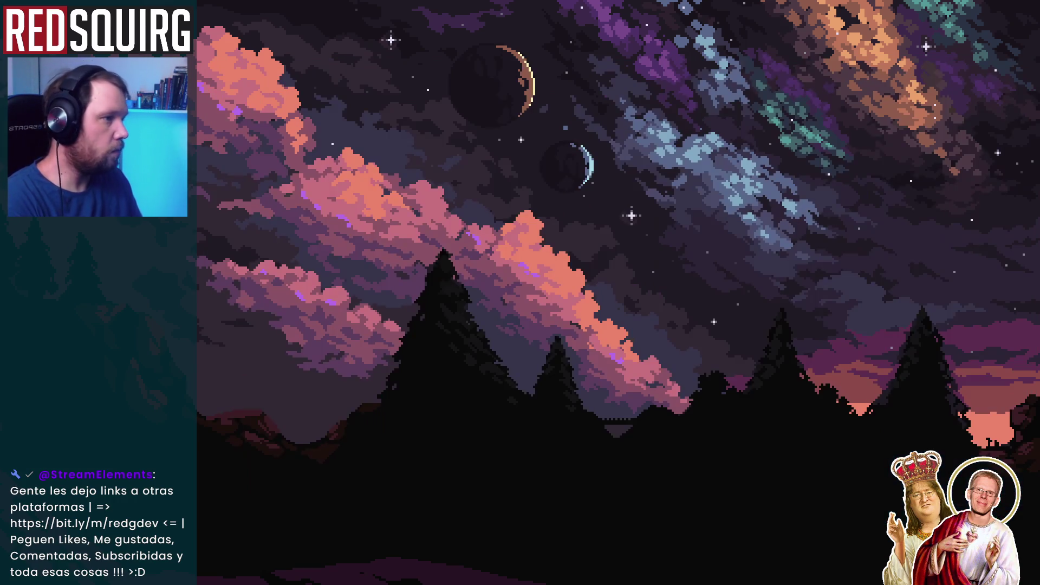
# Search the Project for "description", select StatBaseDescriptionData, then enter Play mode.
pyautogui.hotkey('alt', 'Tab')
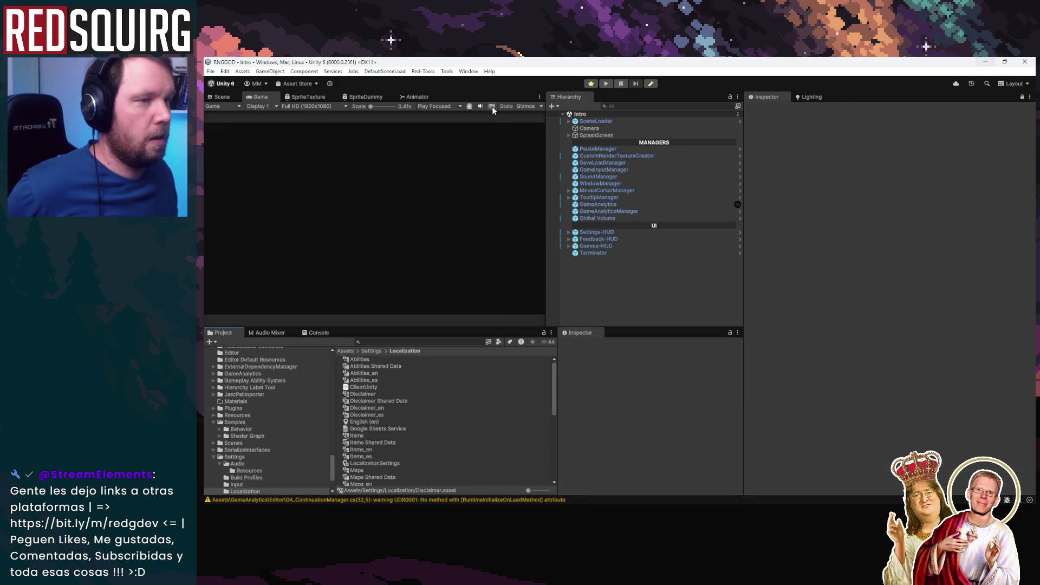
pyautogui.click(539, 97)
pyautogui.click(651, 83)
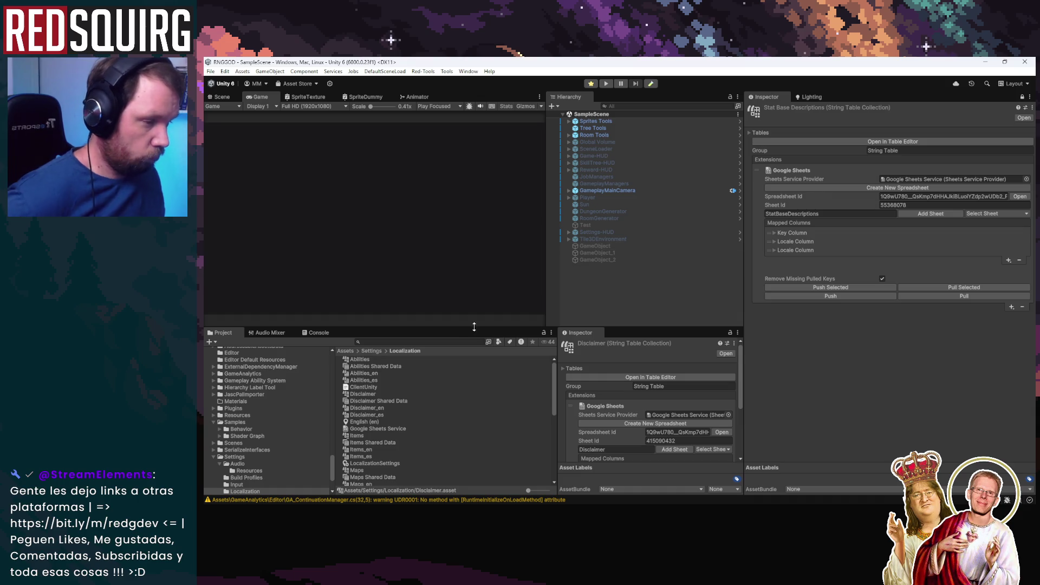
pyautogui.click(442, 343)
pyautogui.write('description')
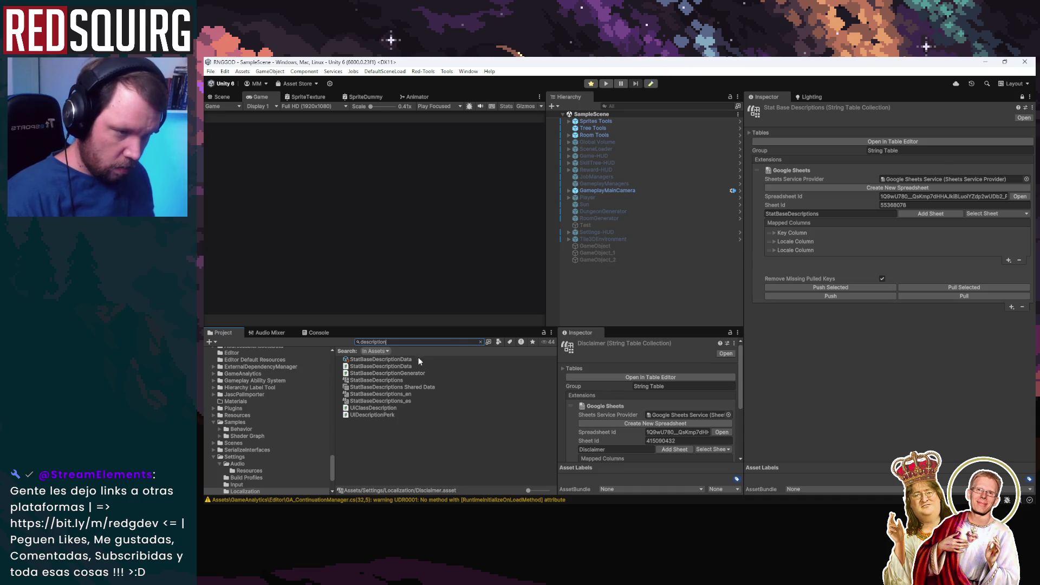
pyautogui.click(419, 360)
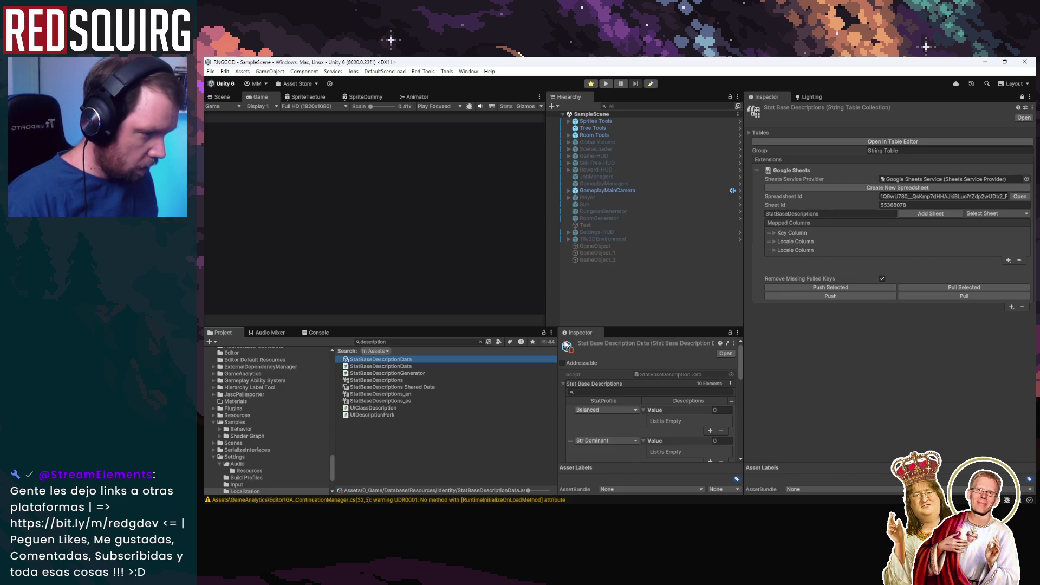
pyautogui.click(606, 83)
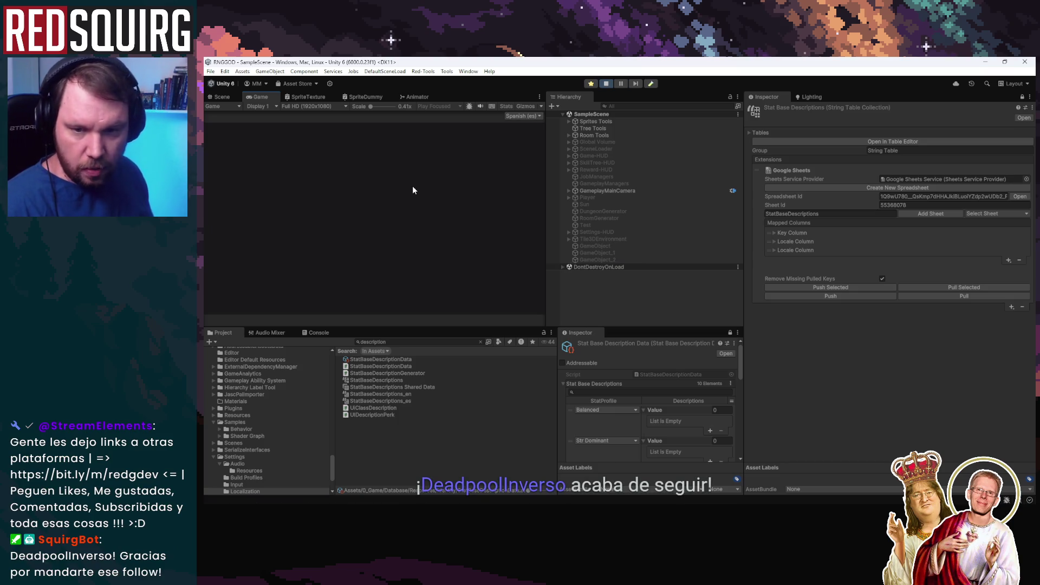
# Switch the running game's language to English and show the console log.
pyautogui.click(523, 116)
pyautogui.click(528, 126)
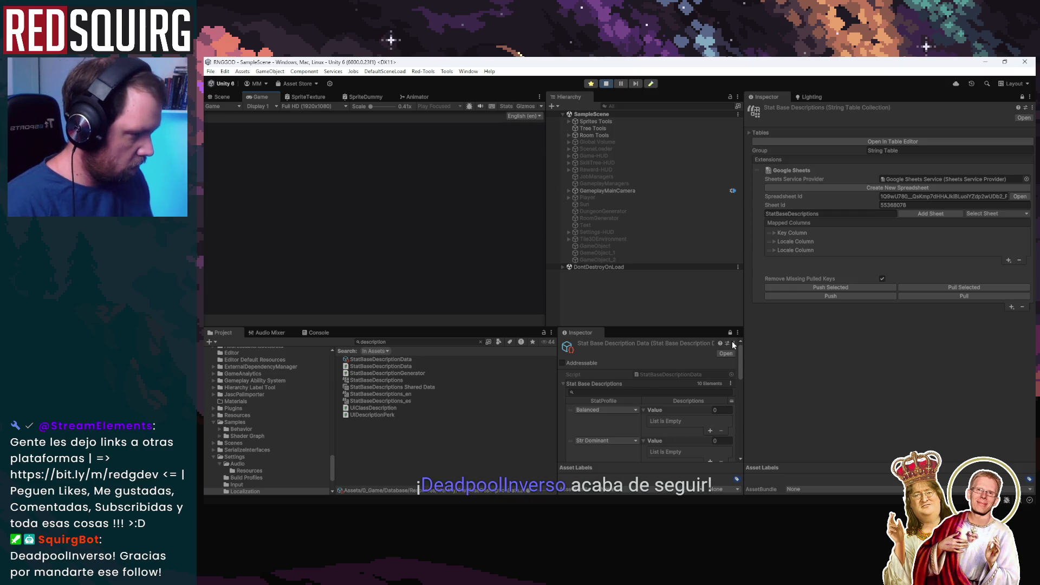
pyautogui.click(314, 331)
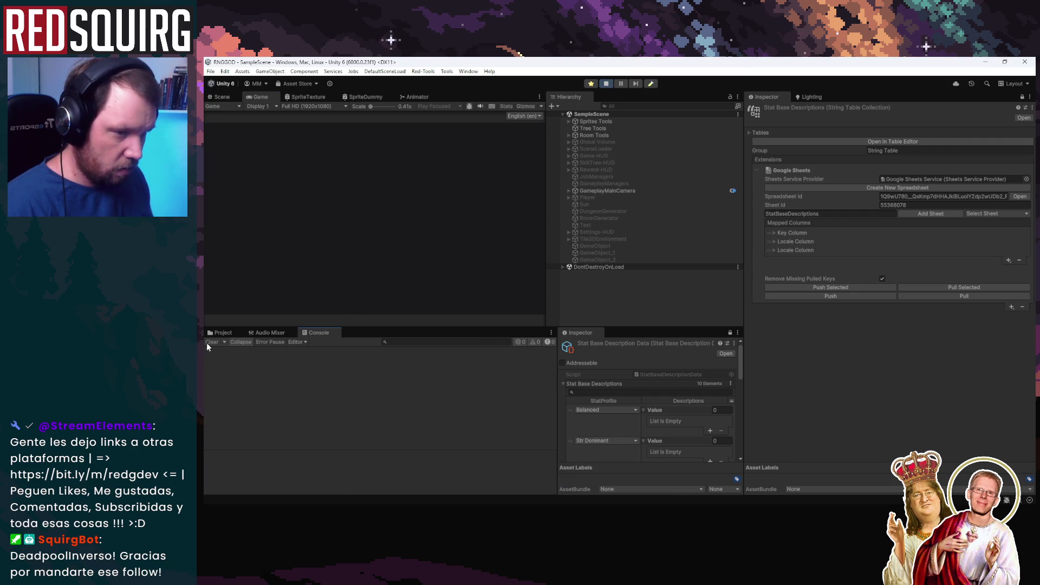
# Run Localize on the StatBaseDescriptionData asset, then return to its script.
pyautogui.click(734, 344)
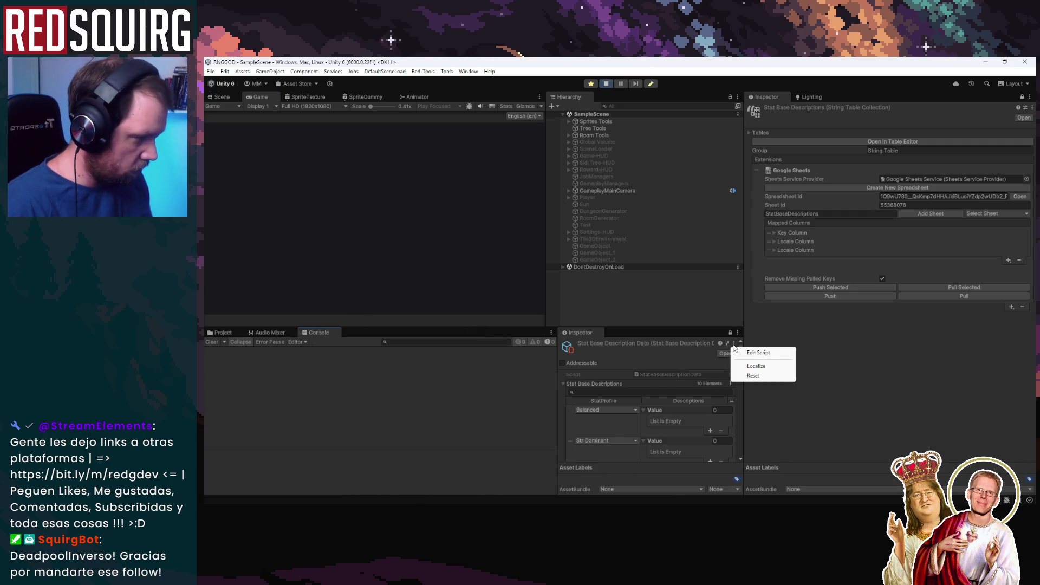
pyautogui.click(767, 367)
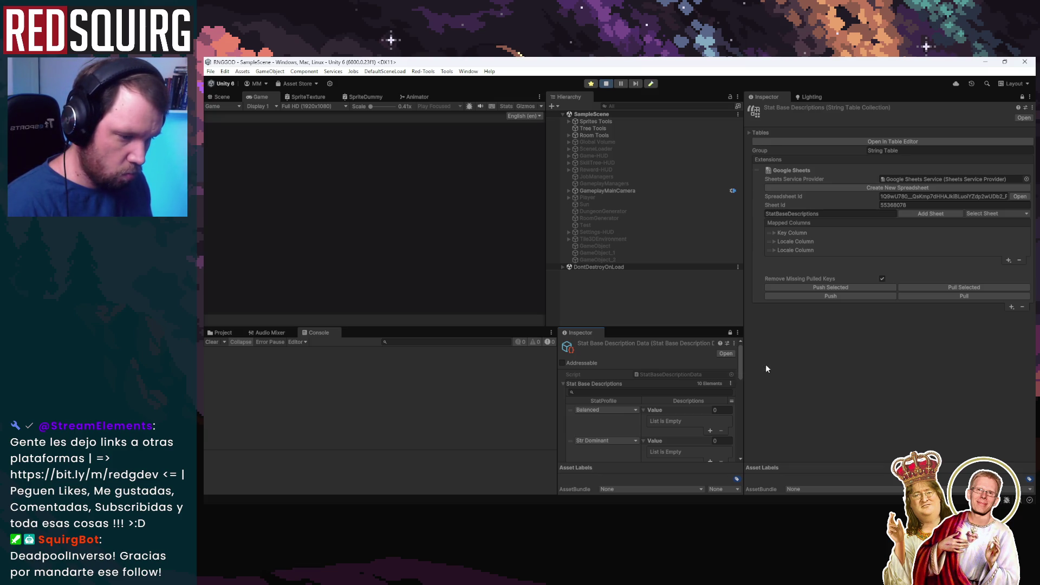
pyautogui.moveTo(428, 500)
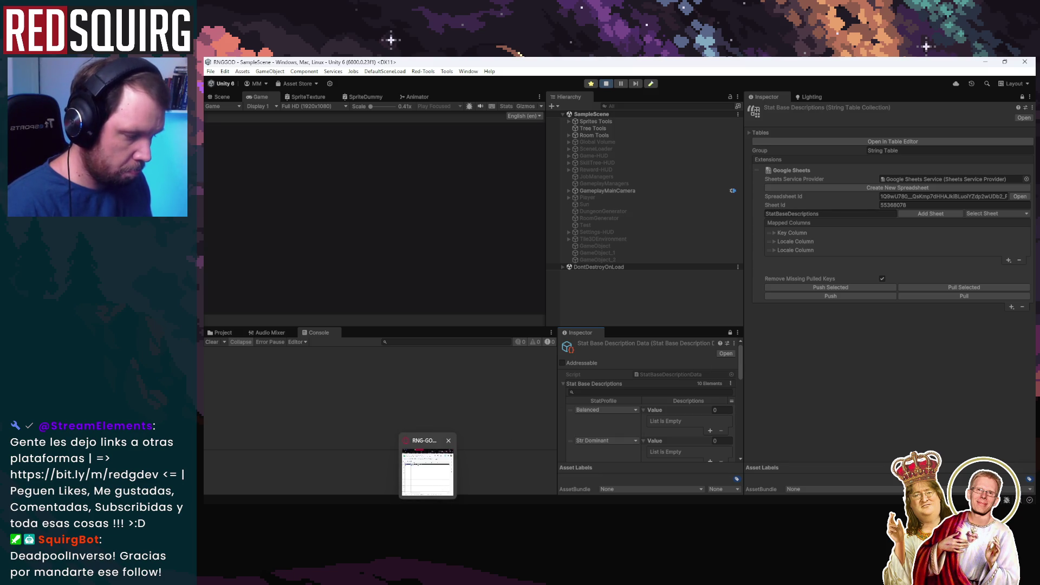
pyautogui.click(428, 470)
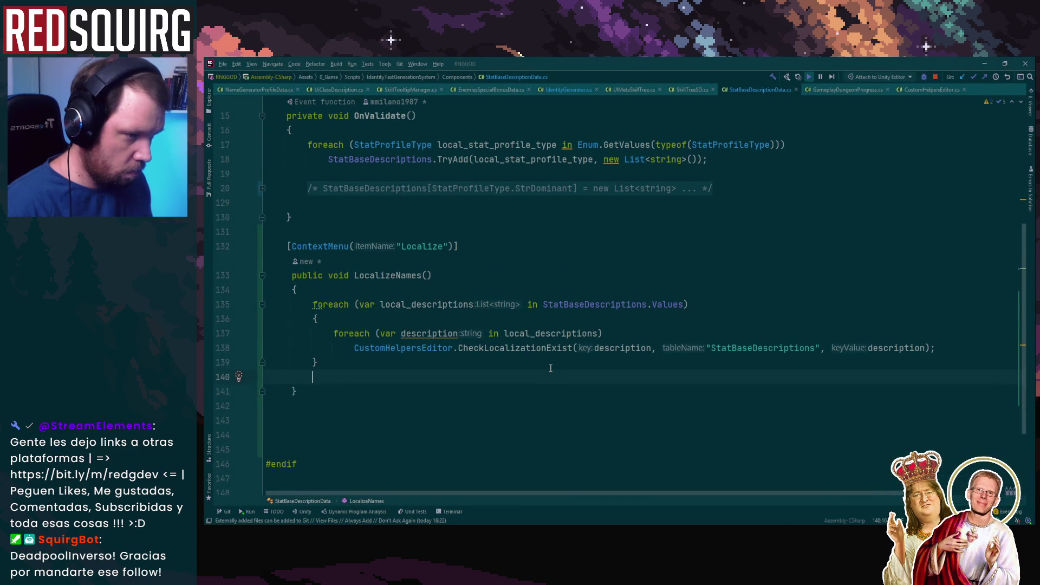
pyautogui.click(601, 304)
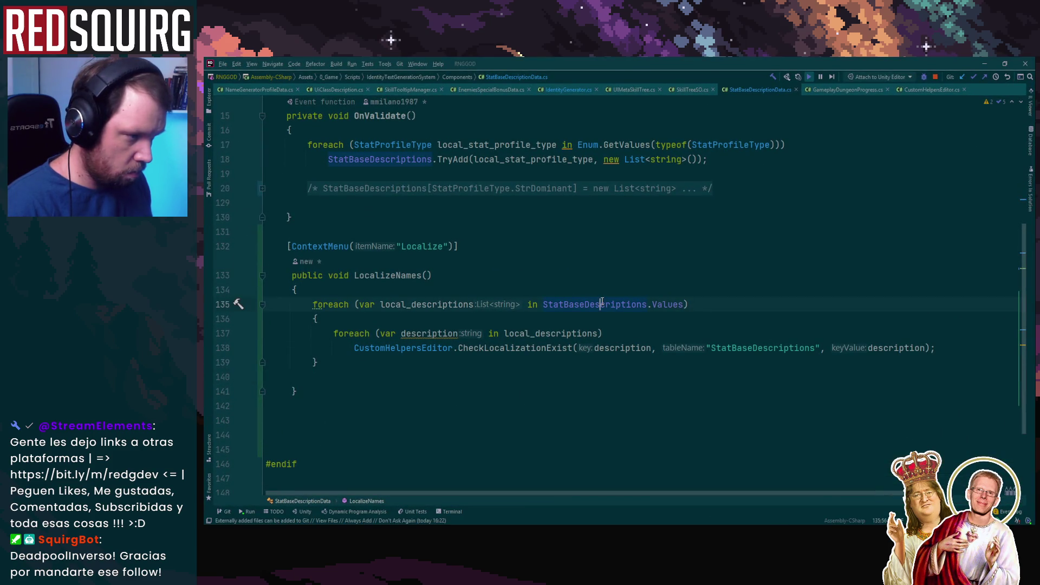
pyautogui.scroll(2, 601, 385)
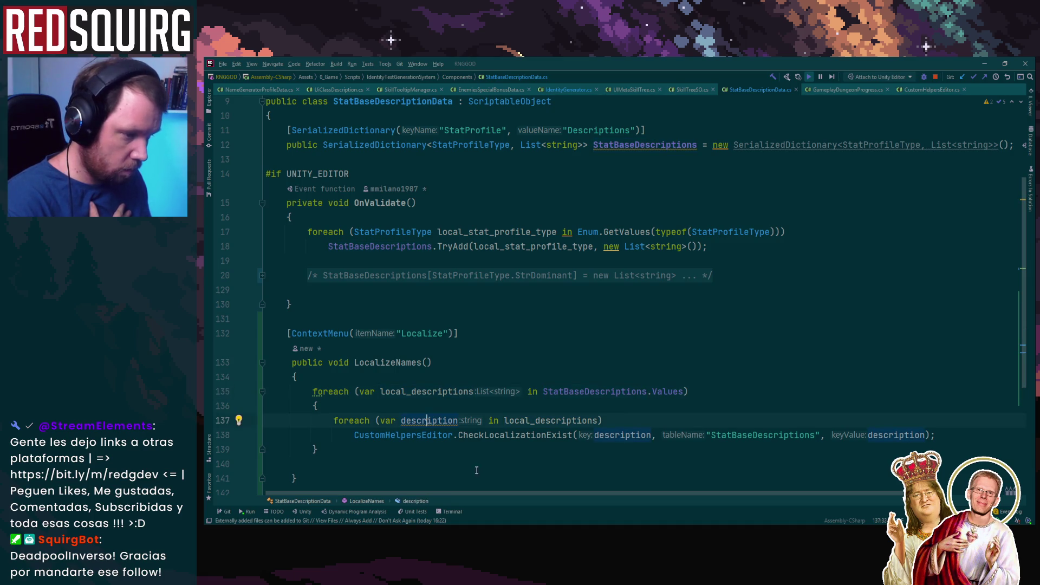
pyautogui.click(603, 435)
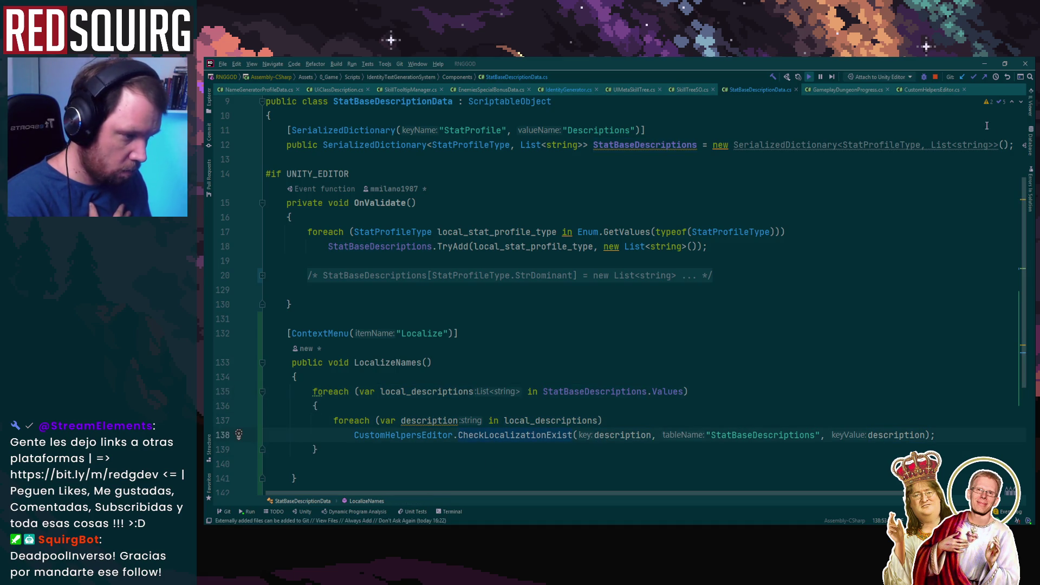
pyautogui.click(987, 63)
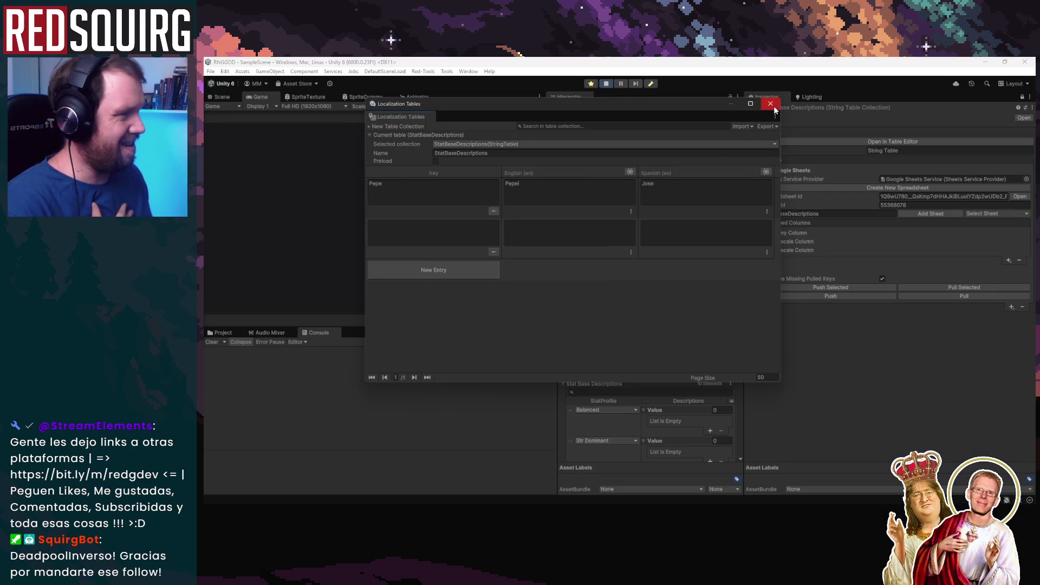
pyautogui.click(771, 103)
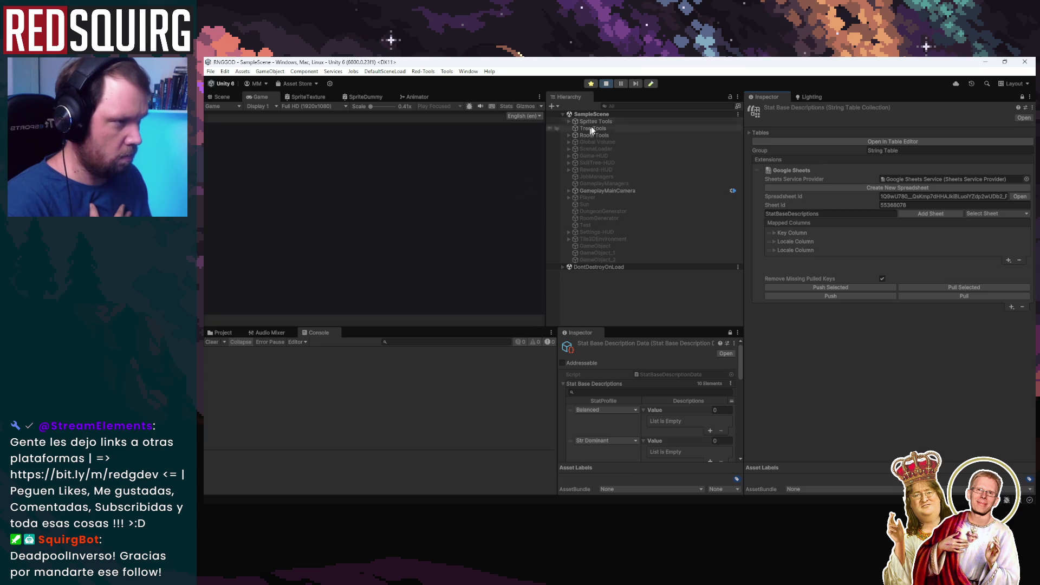
pyautogui.click(735, 344)
# Run Localize on the descriptions asset again, check its empty lists, exit Play mode, and go to Rider.
pyautogui.click(751, 365)
pyautogui.scroll(-2, 652, 385)
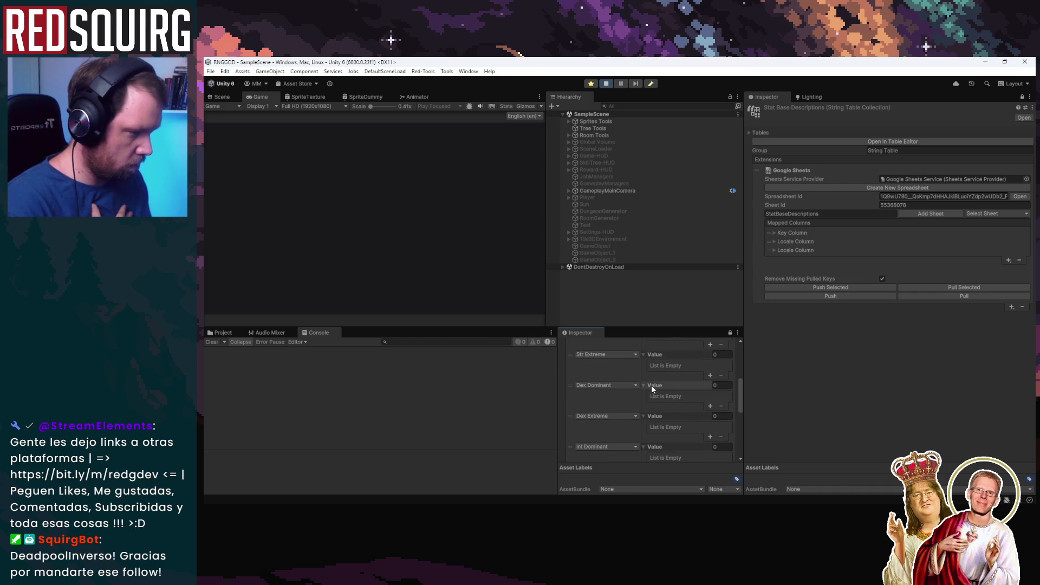
pyautogui.scroll(2, 651, 385)
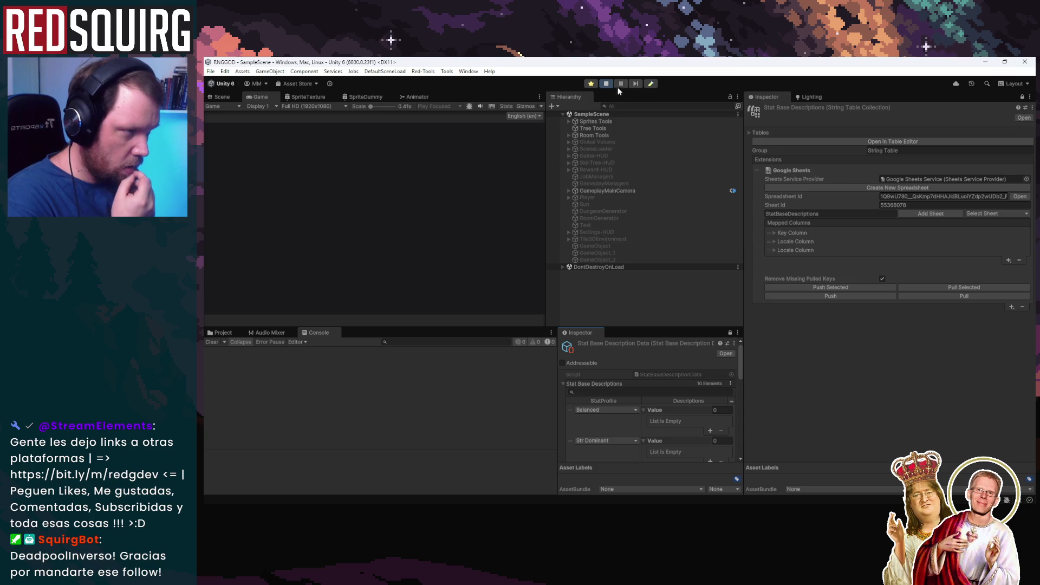
pyautogui.hotkey('ctrl', 'p')
pyautogui.hotkey('alt', 'Tab')
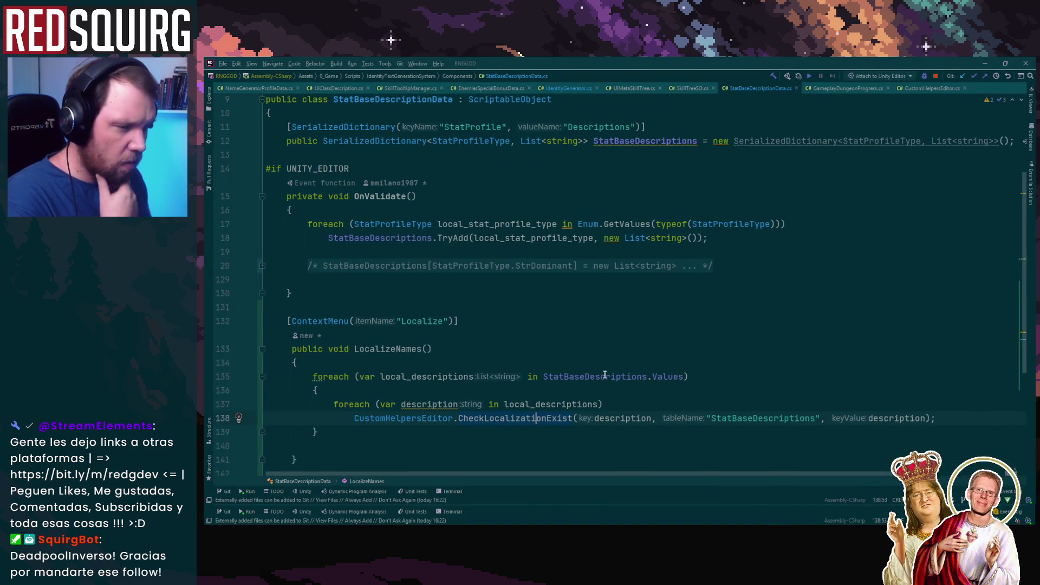
# Expand the folded block at line 20 and uncomment lines 20–128 of the description code.
pyautogui.click(262, 276)
pyautogui.scroll(-15, 618, 372)
pyautogui.moveTo(266, 275)
pyautogui.mouseDown()
pyautogui.moveTo(617, 372)
pyautogui.moveTo(634, 329)
pyautogui.moveTo(648, 321)
pyautogui.moveTo(666, 332)
pyautogui.moveTo(656, 323)
pyautogui.mouseUp()
pyautogui.scroll(-20, 648, 320)
pyautogui.hotkey('ctrl', '/')
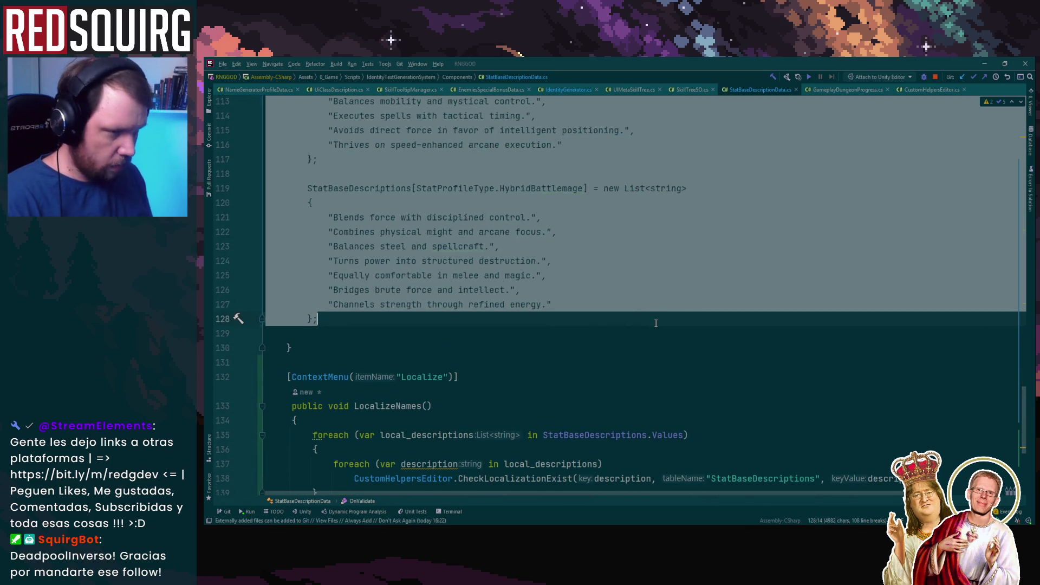
pyautogui.scroll(9, 636, 319)
pyautogui.scroll(20, 636, 319)
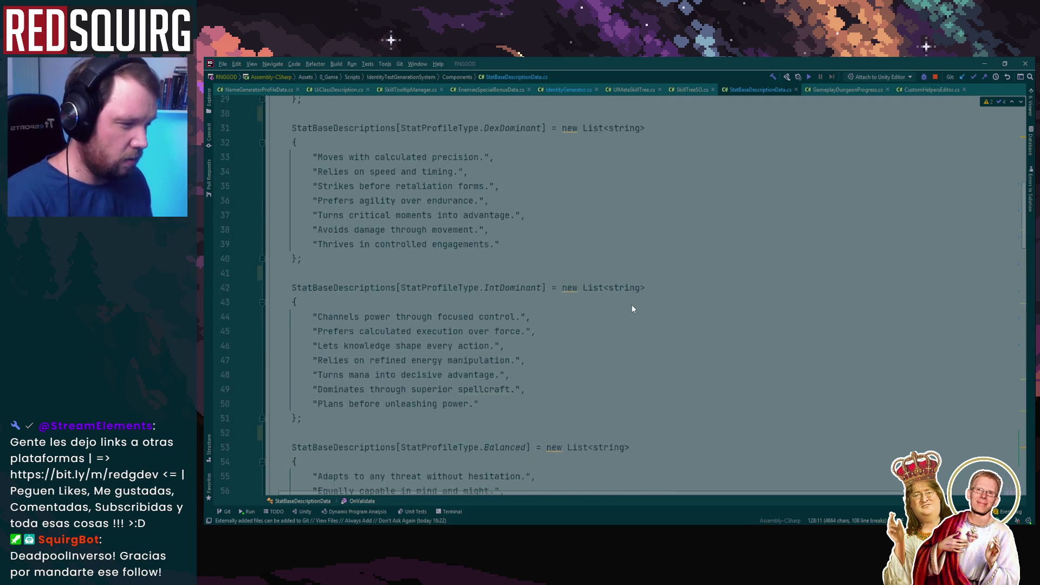
pyautogui.click(621, 205)
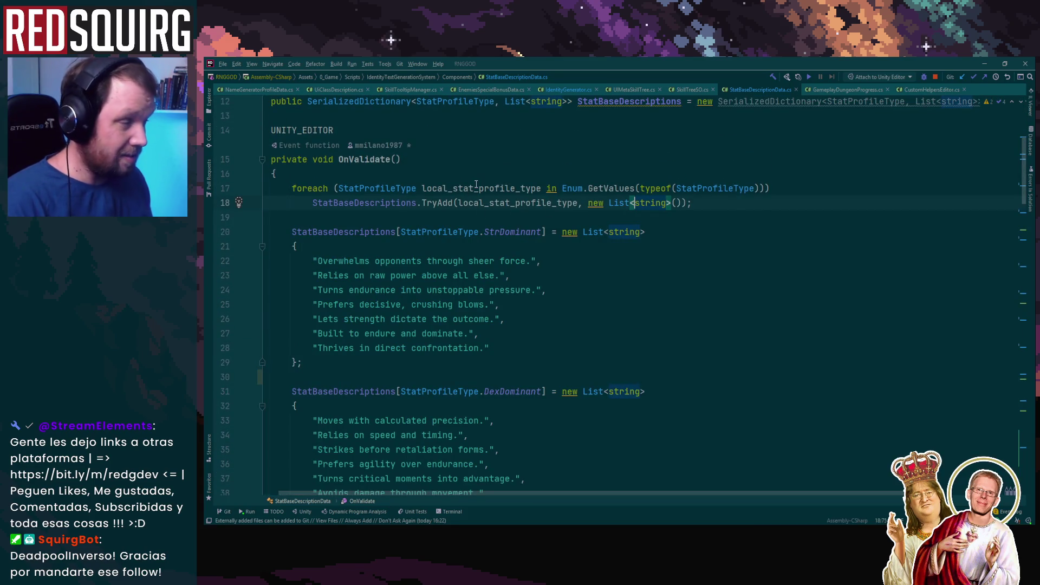
# Add blank lines after OnValidate's opening brace, then return to Unity to recompile.
pyautogui.scroll(1, 476, 184)
pyautogui.click(521, 203)
pyautogui.click(557, 220)
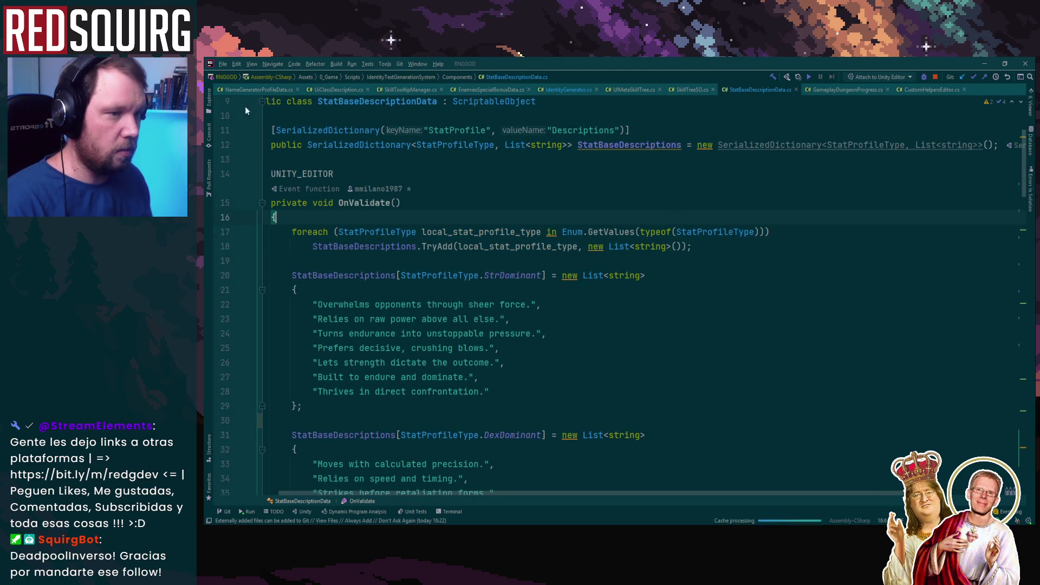
pyautogui.press('Return')
pyautogui.press('Return')
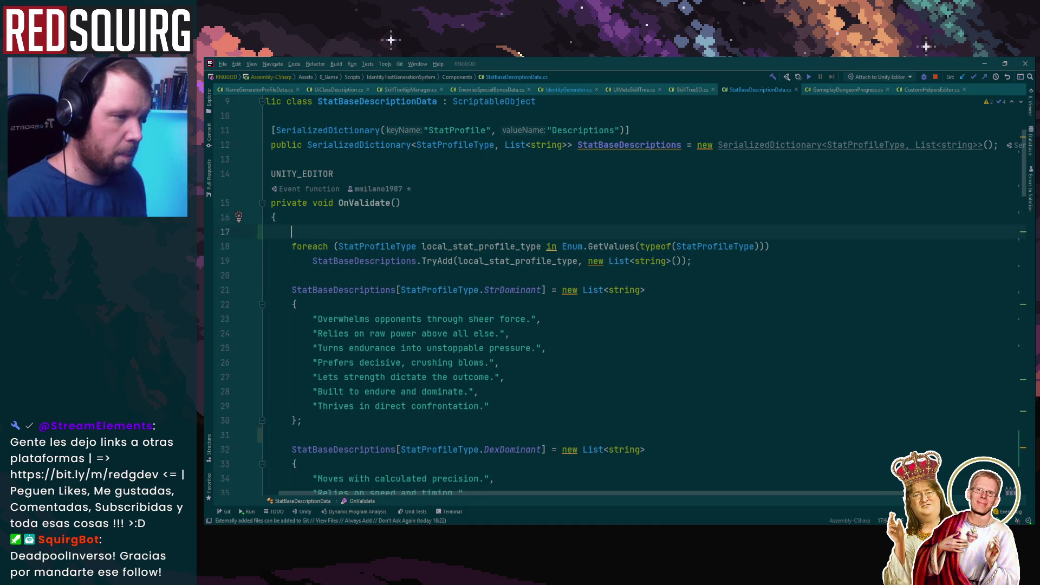
pyautogui.press('Up')
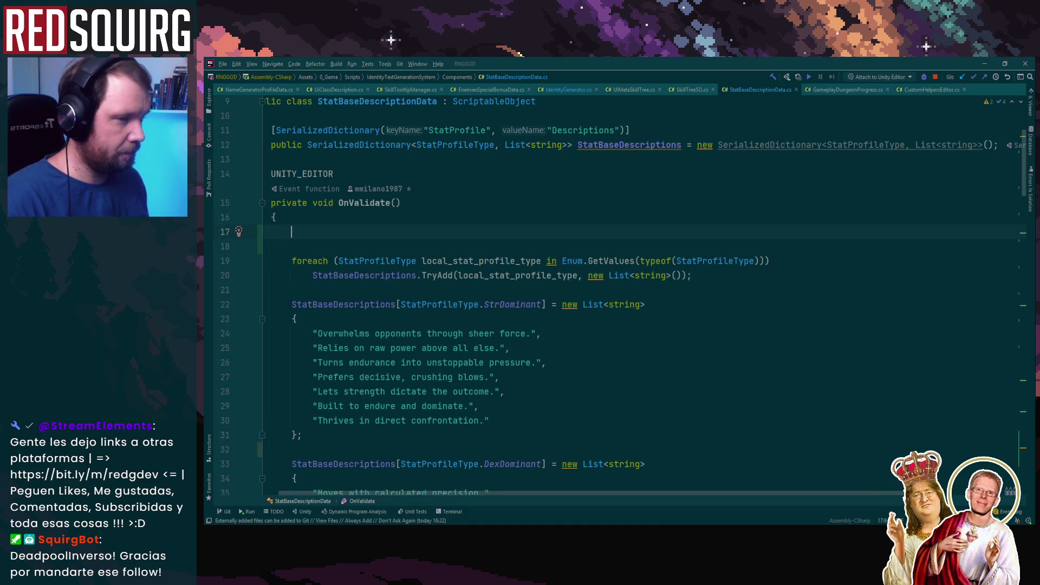
pyautogui.click(984, 63)
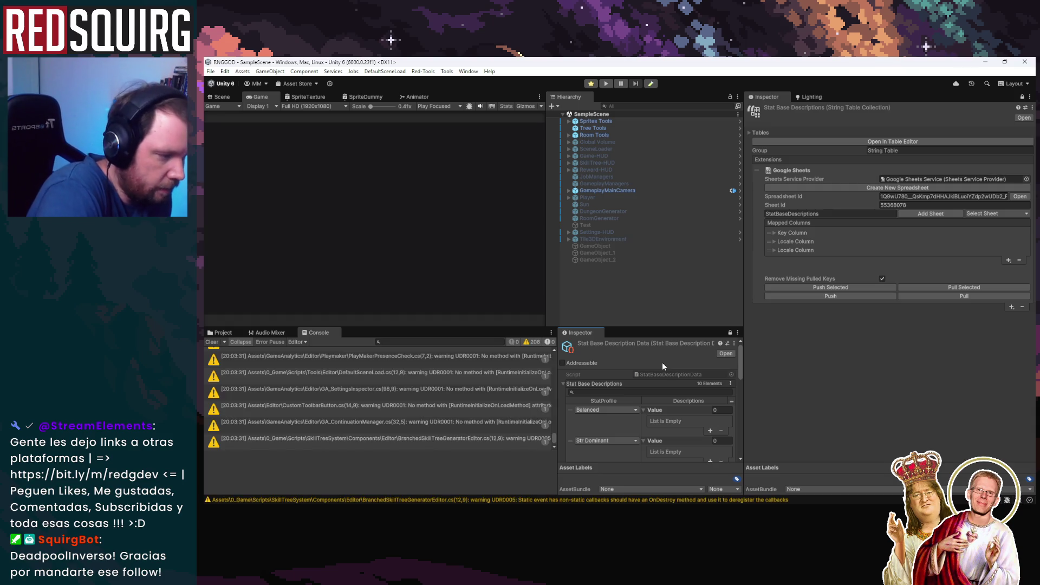
# Clear the Console, start Play mode, and run Localize to add all descriptions as keys.
pyautogui.click(212, 342)
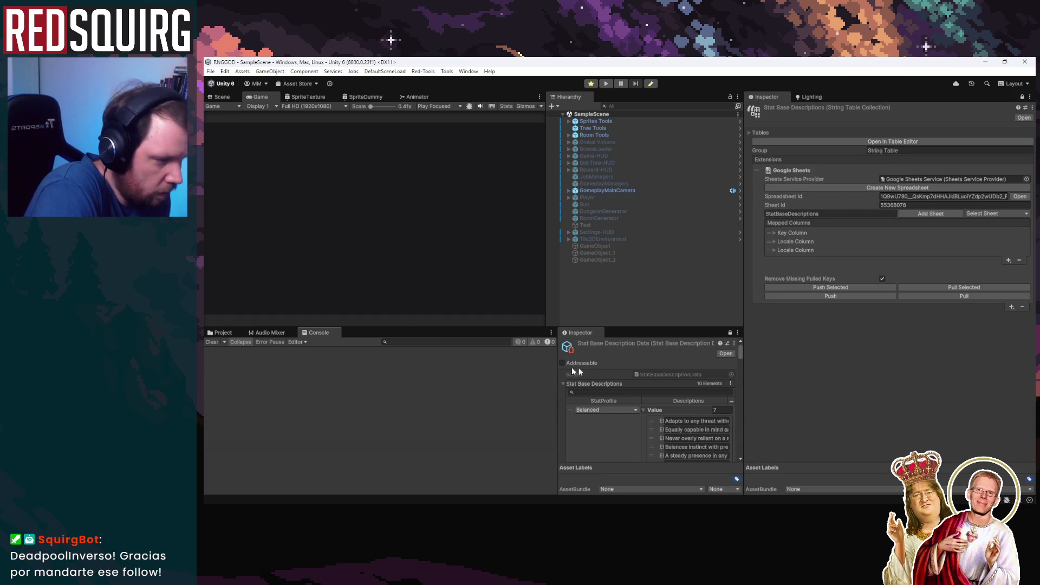
pyautogui.click(605, 85)
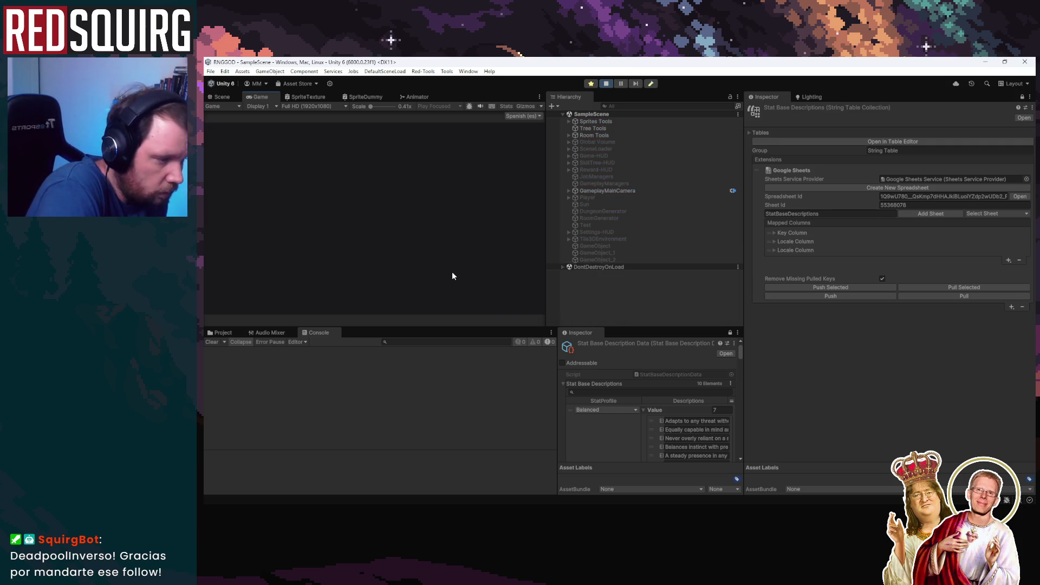
pyautogui.click(734, 344)
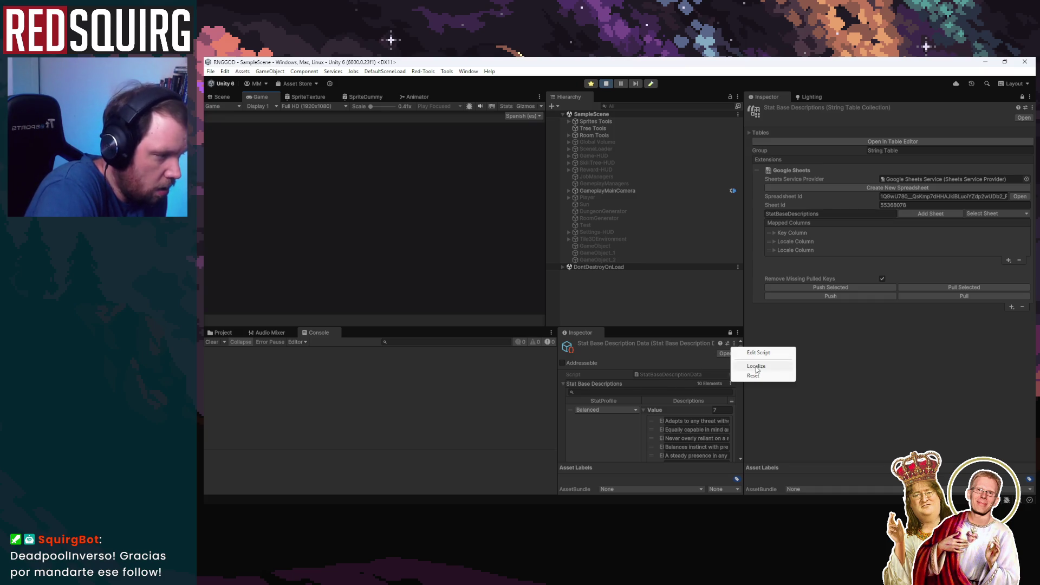
pyautogui.click(755, 366)
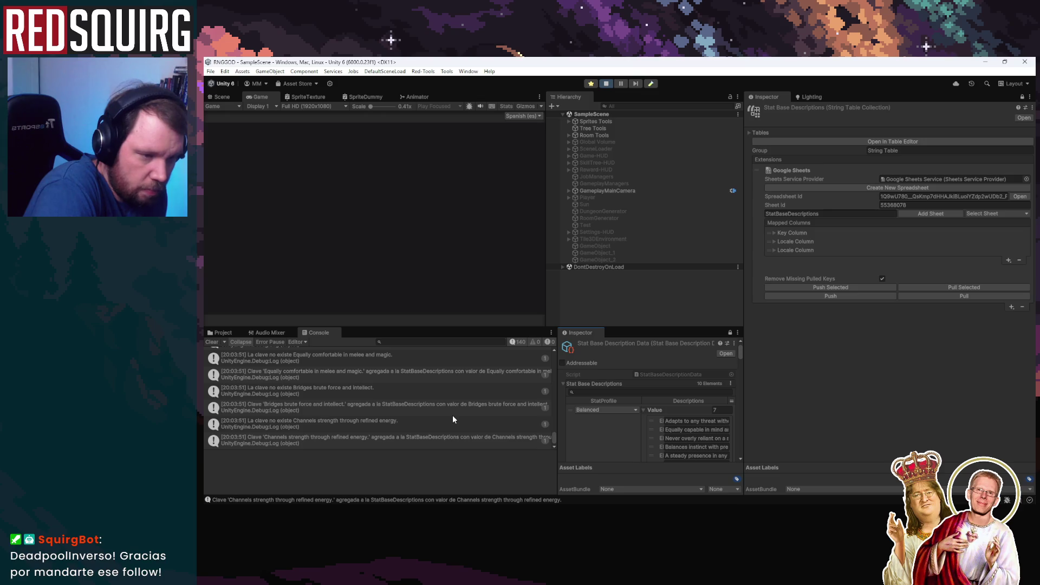
pyautogui.scroll(3, 453, 415)
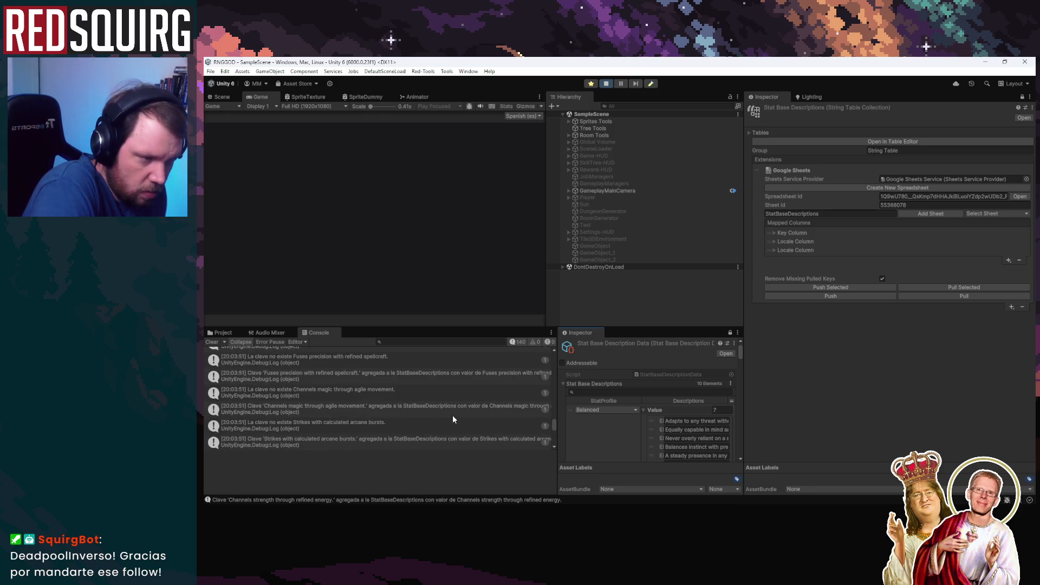
pyautogui.scroll(-5, 553, 429)
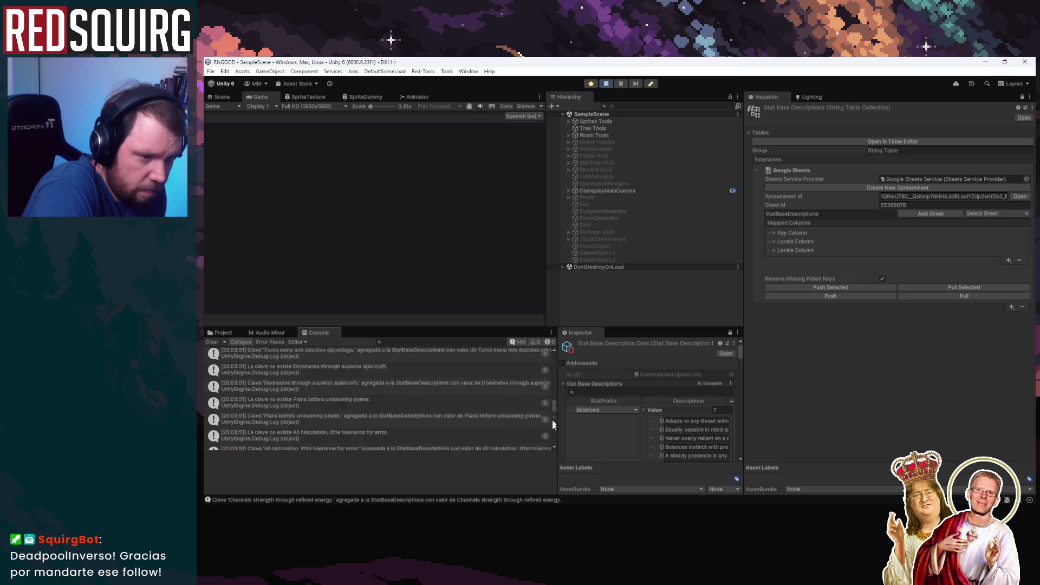
# Open the StatBaseDescriptions table in the Table Editor and scroll through the new rows.
pyautogui.click(911, 142)
pyautogui.scroll(-10, 569, 325)
pyautogui.moveTo(778, 294)
pyautogui.mouseDown()
pyautogui.moveTo(780, 379)
pyautogui.moveTo(761, 132)
pyautogui.mouseUp()
pyautogui.moveTo(708, 110); pyautogui.dragTo(583, 132)
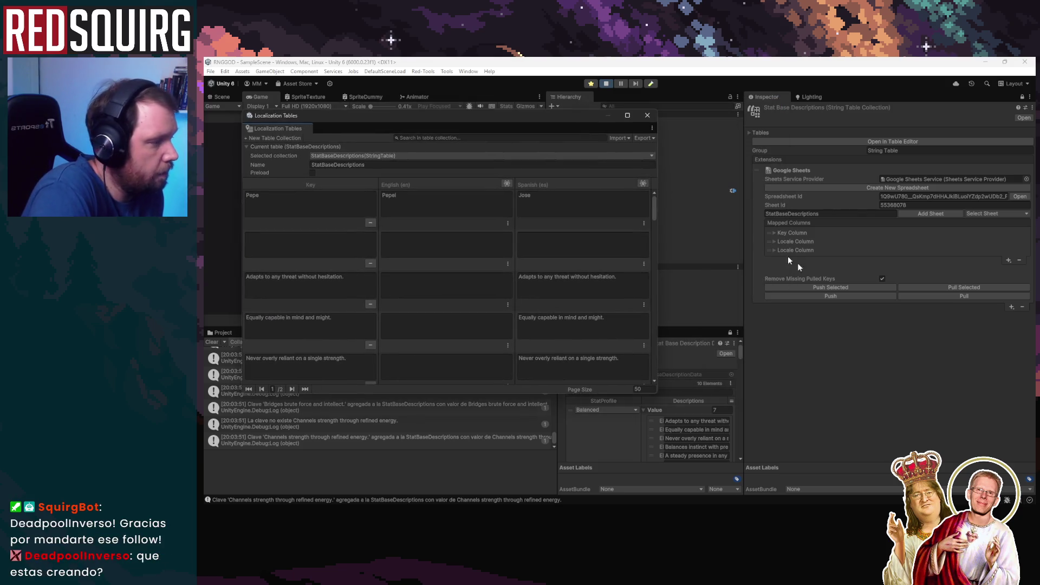
# Close the Localization Tables window and push the StatBaseDescriptions table to its Google Sheet.
pyautogui.click(646, 126)
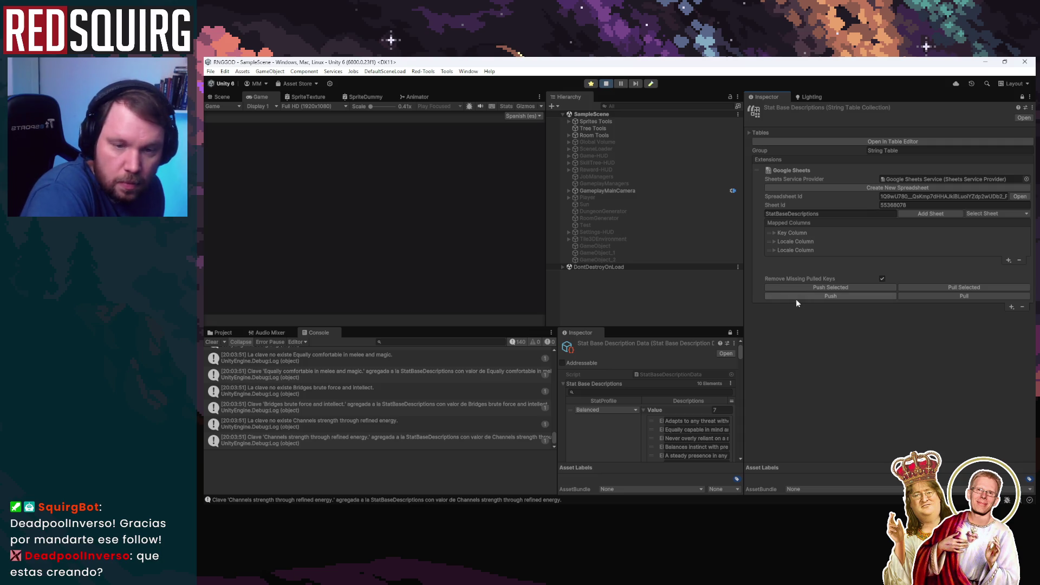
pyautogui.click(817, 297)
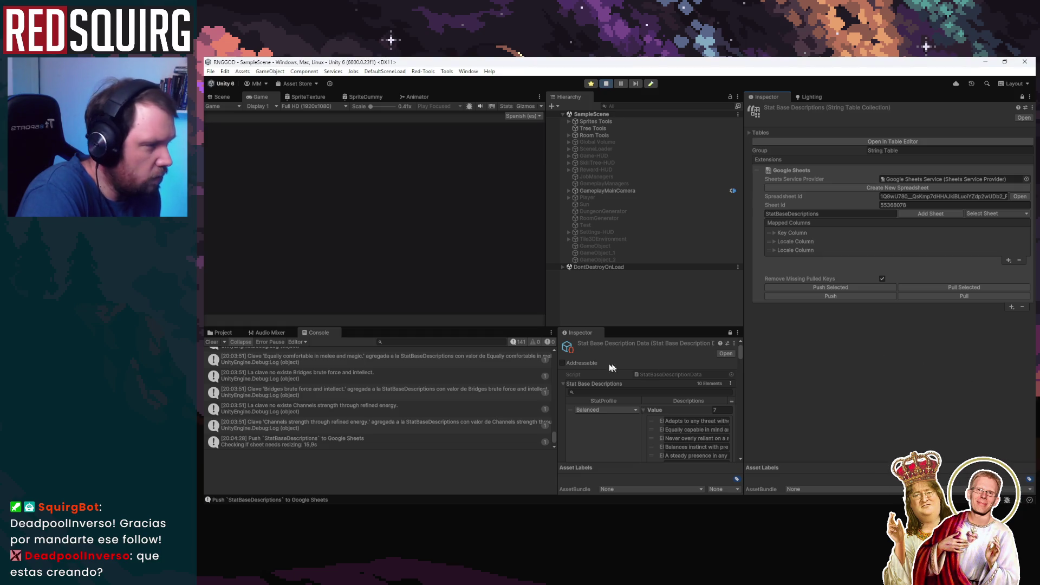
pyautogui.click(212, 343)
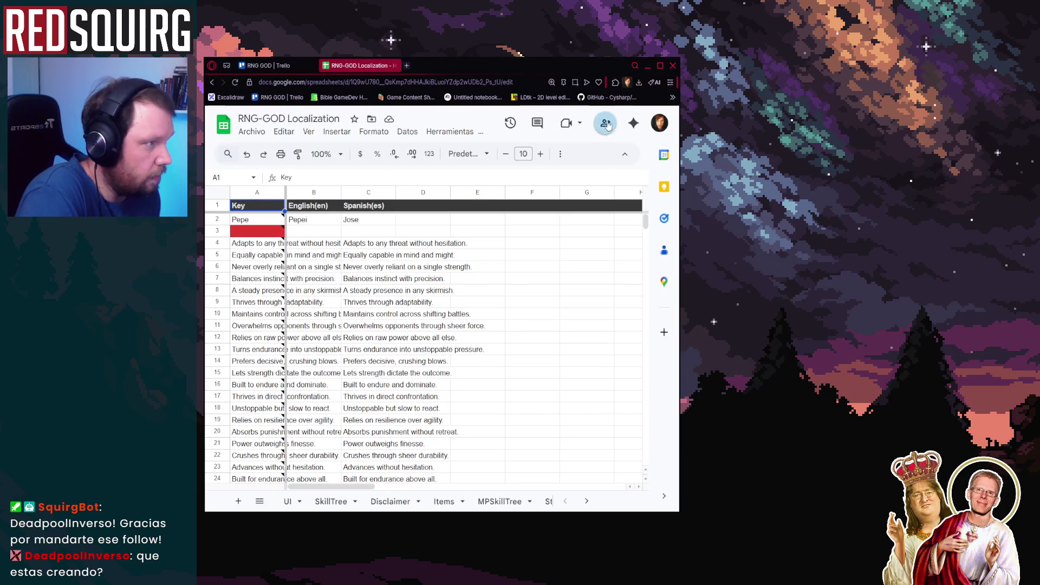
# Maximize Chrome to review the StatBaseDescriptions sheet's description keys, then return to Unity.
pyautogui.click(660, 65)
pyautogui.moveTo(245, 237)
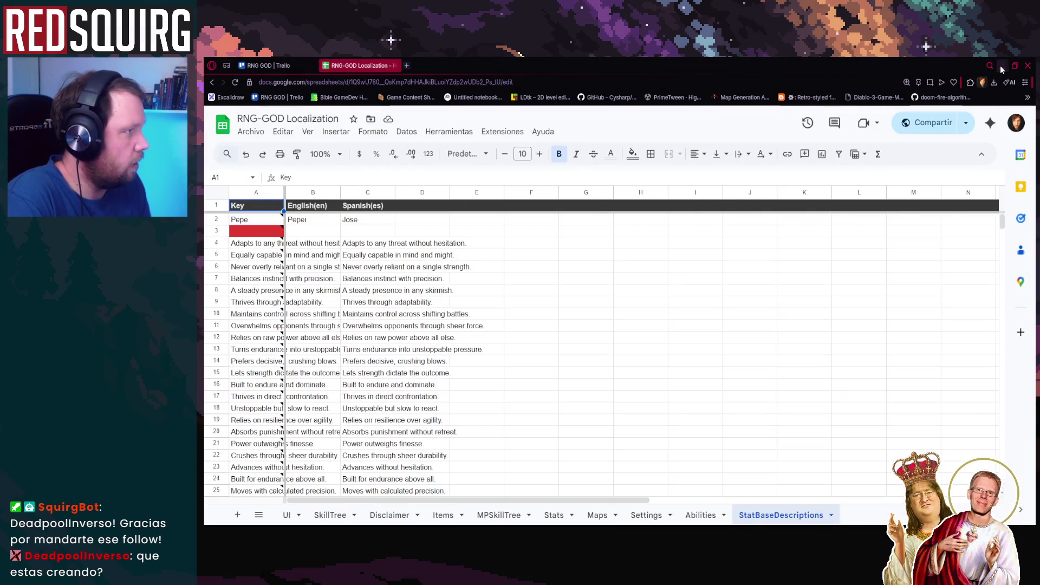
pyautogui.click(1002, 66)
pyautogui.hotkey('alt', 'Tab')
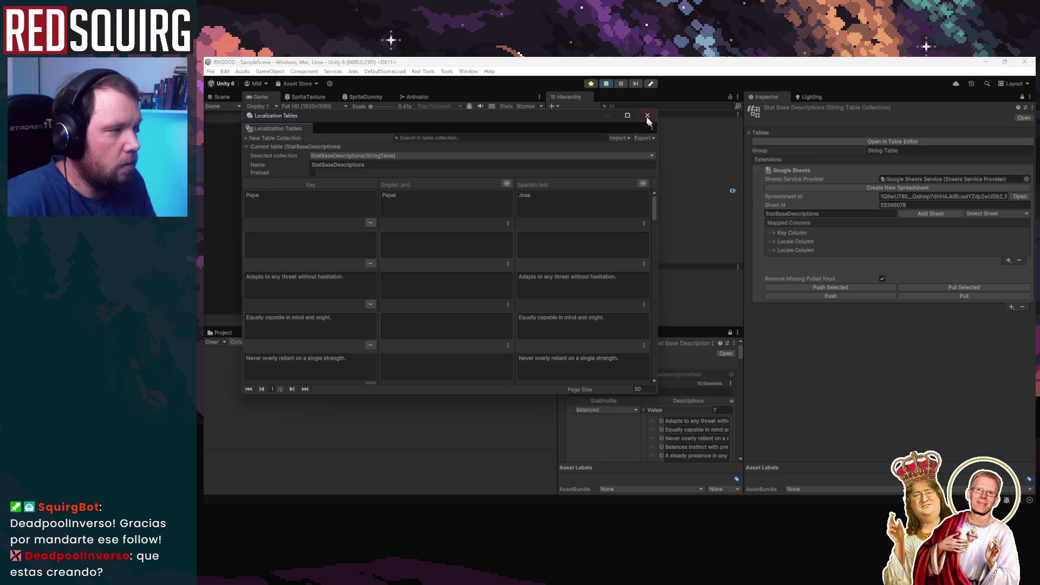
# Exit Play mode and delete the Pepe and empty rows from the StatBaseDescriptions table.
pyautogui.click(606, 84)
pyautogui.click(646, 116)
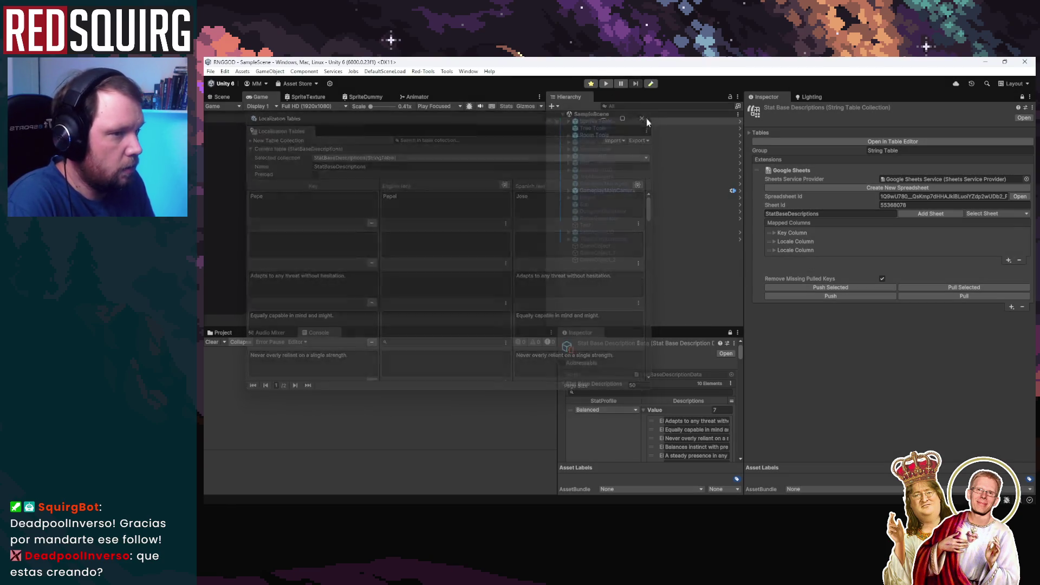
pyautogui.click(891, 143)
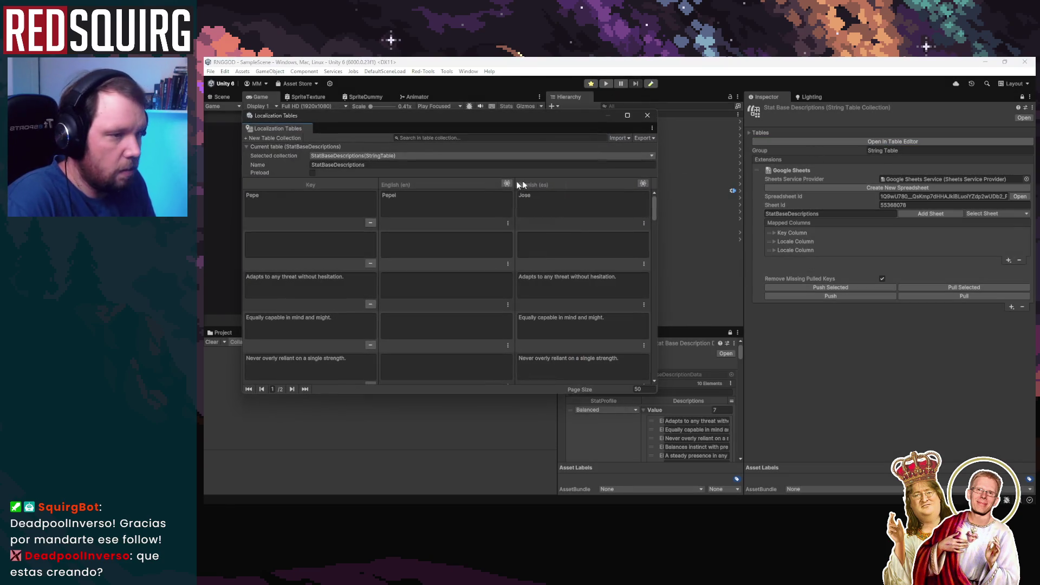
pyautogui.click(371, 222)
pyautogui.click(371, 222)
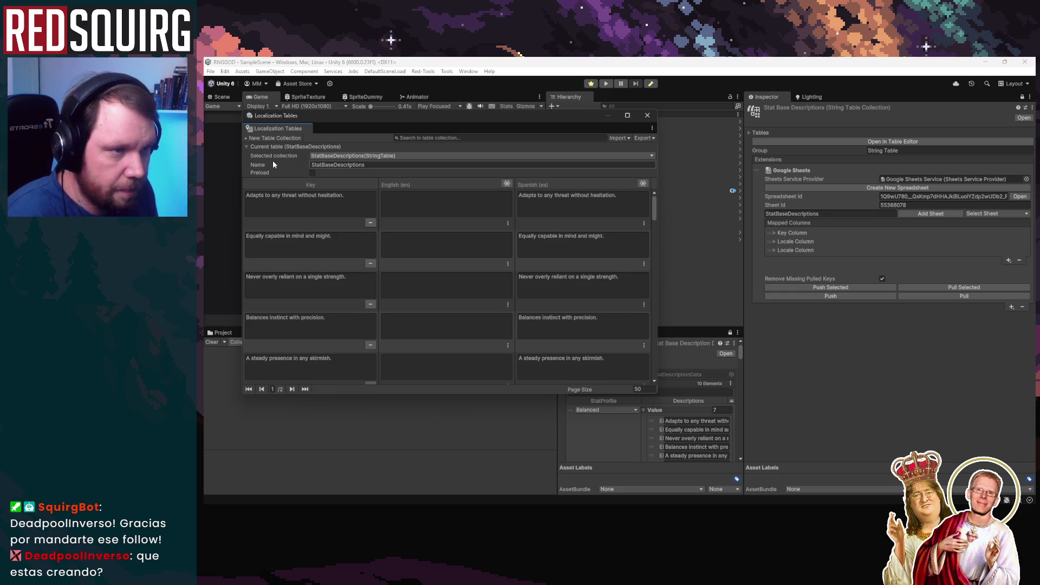
# Push the cleaned table to the Google Sheet and switch to the browser.
pyautogui.click(840, 297)
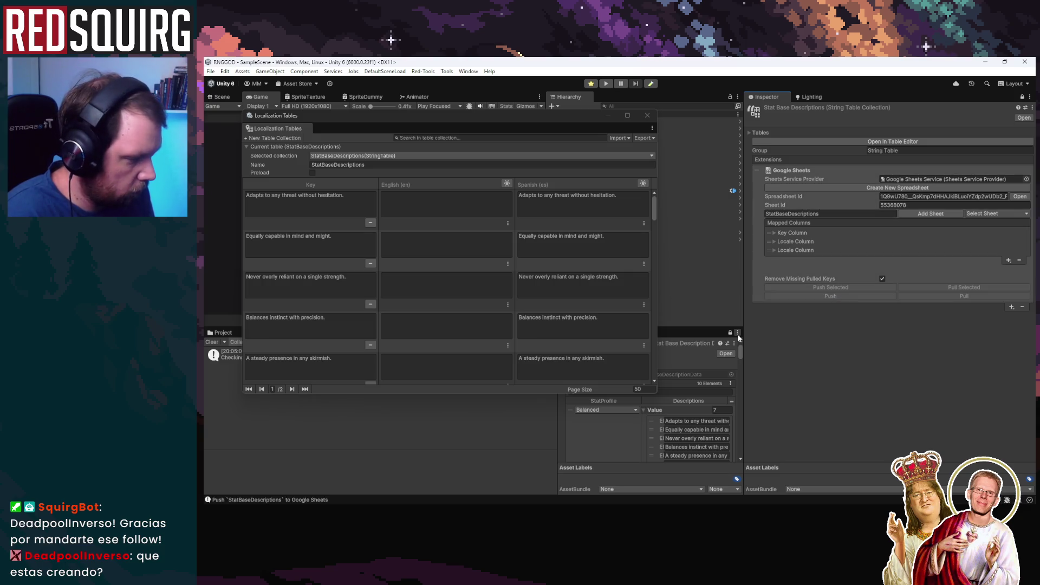
pyautogui.moveTo(500, 115)
pyautogui.mouseDown()
pyautogui.moveTo(890, 199)
pyautogui.moveTo(461, 120)
pyautogui.mouseUp()
pyautogui.hotkey('alt', 'Tab')
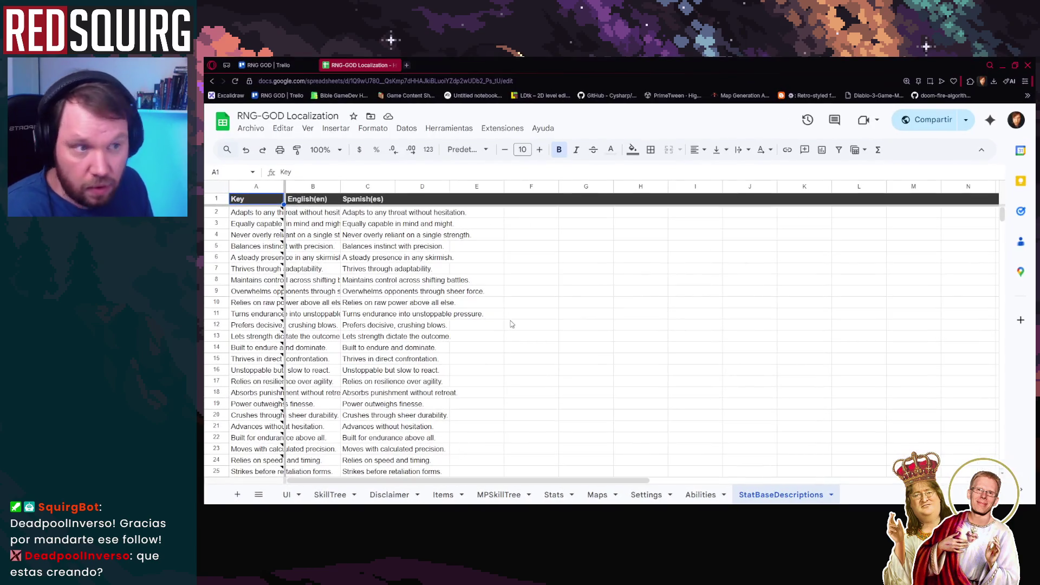
# Auto-fit columns A, B and C to their contents.
pyautogui.doubleClick(283, 190)
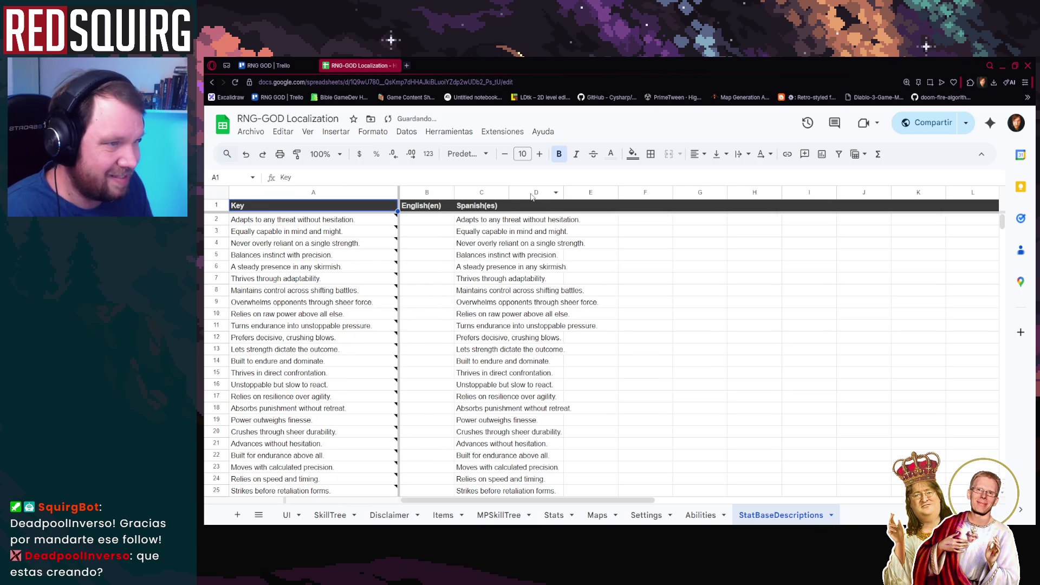
pyautogui.doubleClick(454, 192)
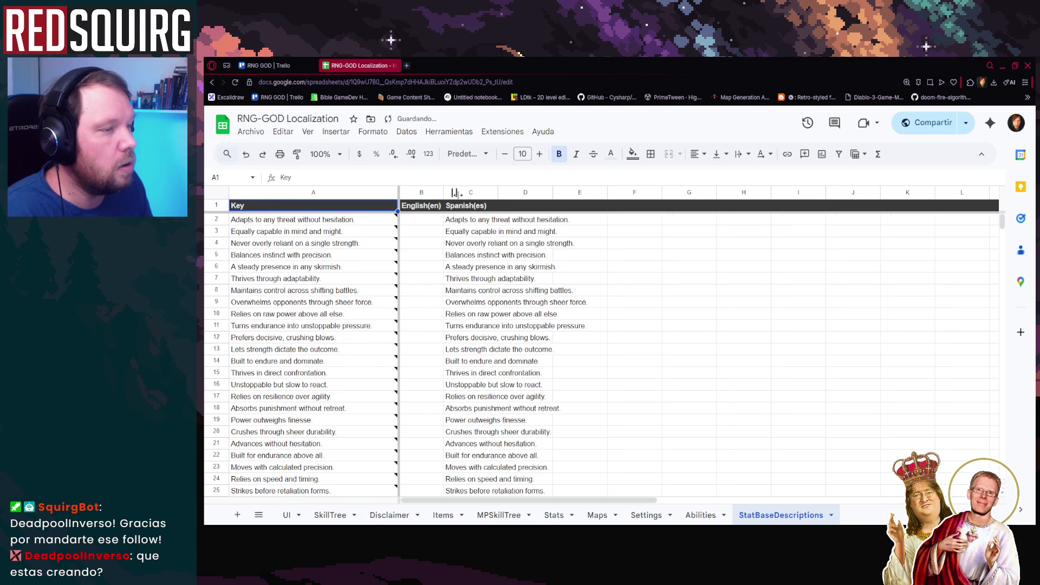
pyautogui.doubleClick(499, 192)
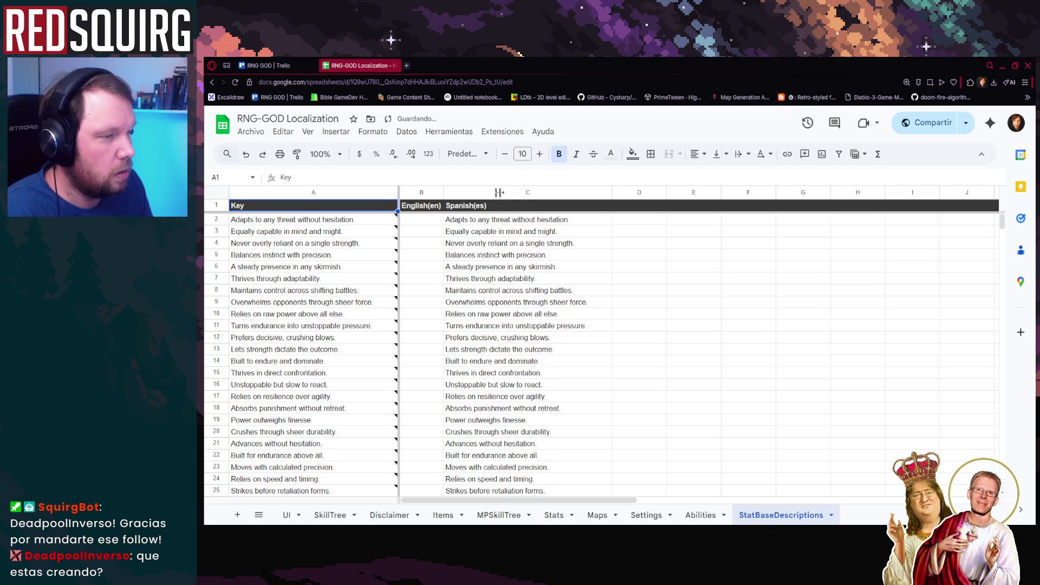
# Copy the Spanish descriptions C2:C71 into the English column at B2 and fit column B.
pyautogui.click(559, 224)
pyautogui.scroll(-15, 579, 362)
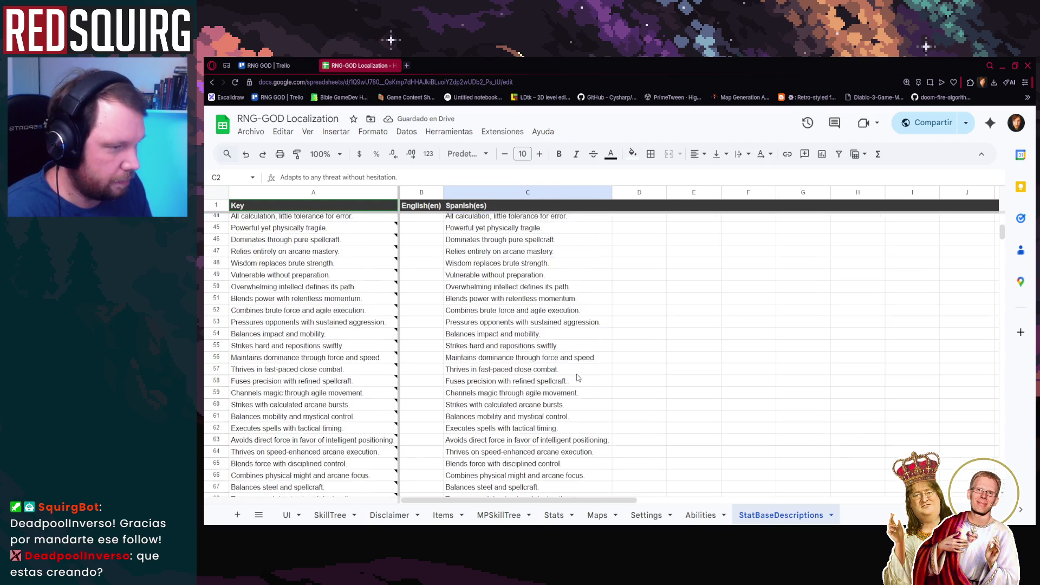
pyautogui.scroll(6, 583, 410)
pyautogui.hotkey('ctrl', 'shift', 'Down')
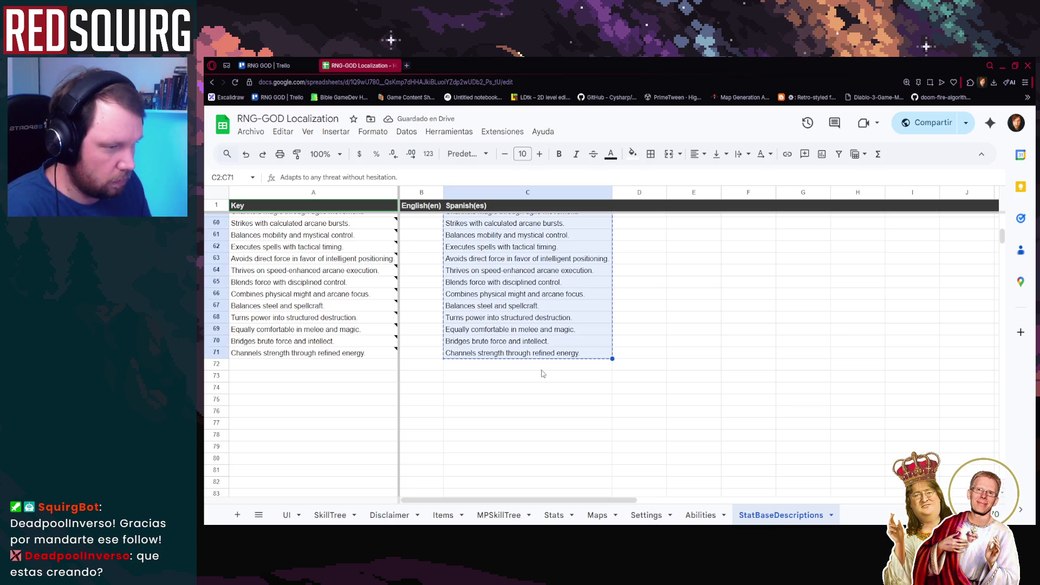
pyautogui.scroll(15, 423, 347)
pyautogui.click(412, 223)
pyautogui.hotkey('ctrl', 'v')
pyautogui.click(740, 315)
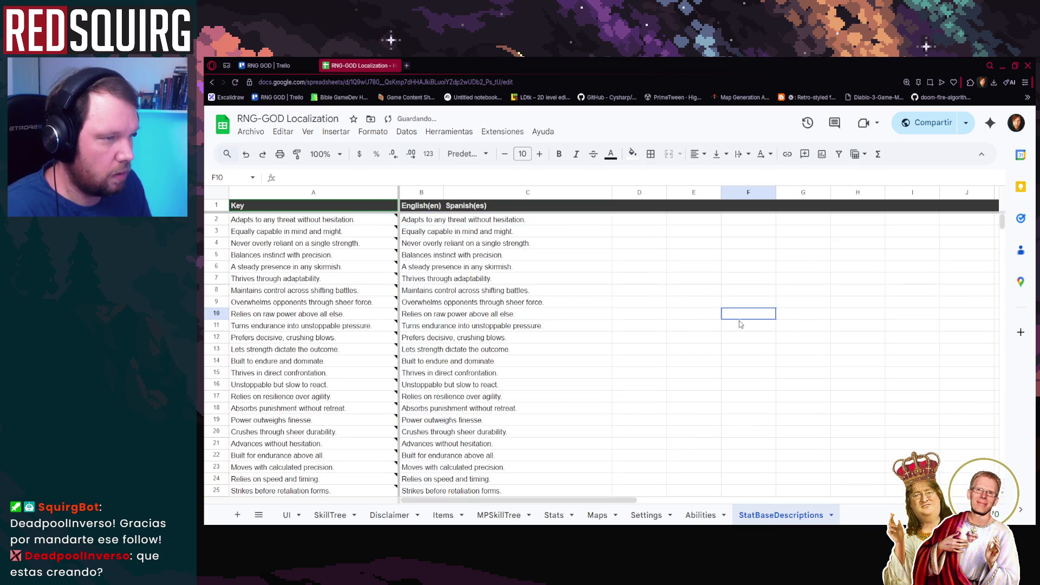
pyautogui.doubleClick(444, 191)
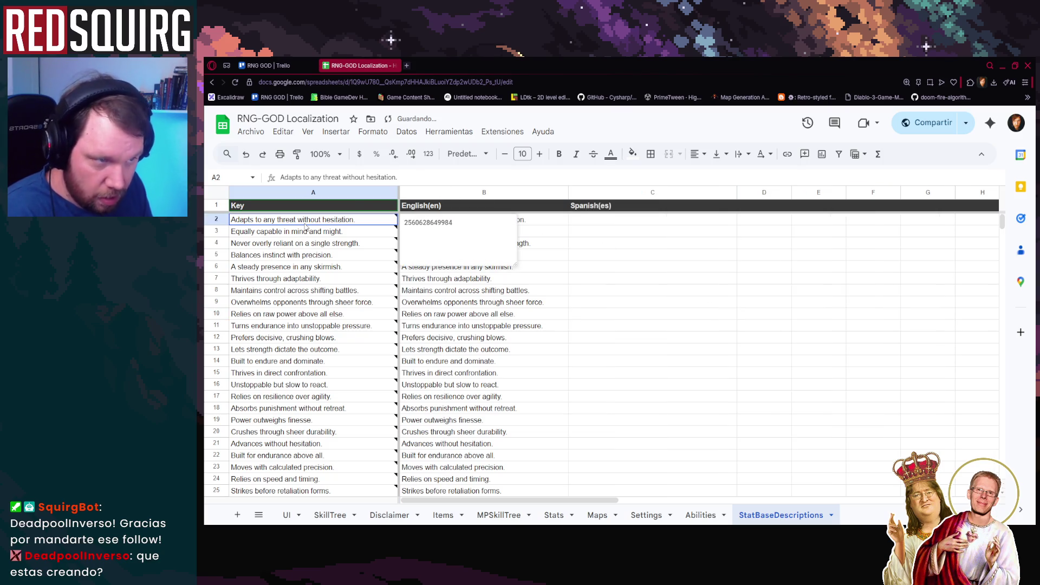
# Review the key cells in column A, then minimize the browser.
pyautogui.click(293, 278)
pyautogui.click(307, 223)
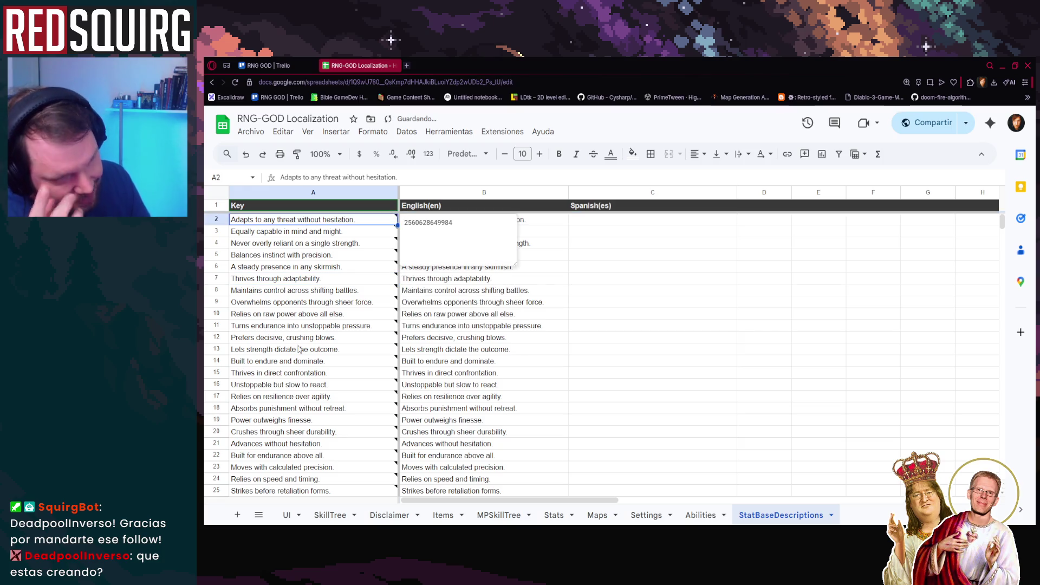
pyautogui.scroll(-5, 380, 225)
pyautogui.scroll(5, 388, 225)
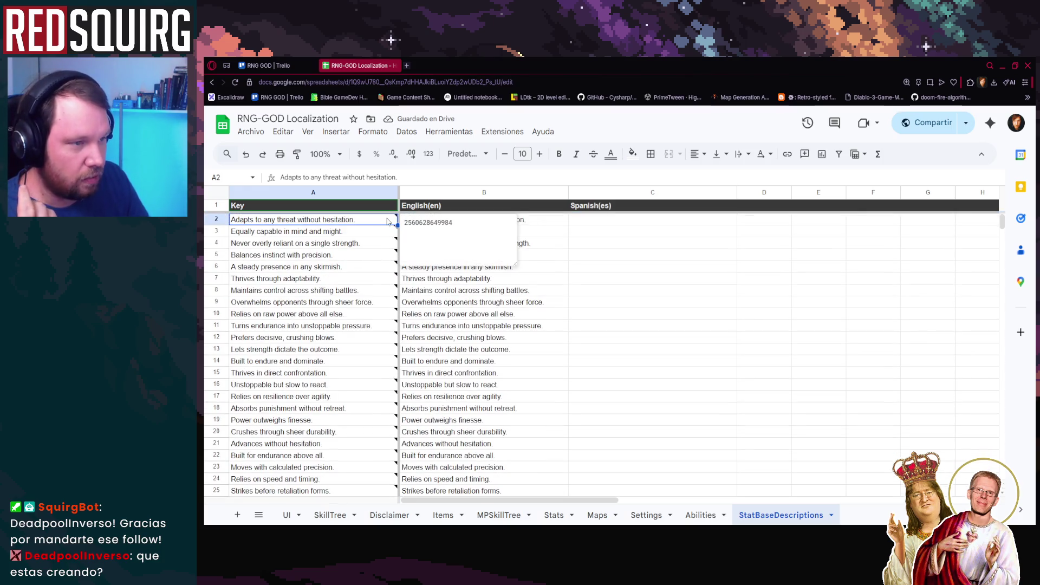
pyautogui.scroll(-15, 367, 326)
pyautogui.scroll(15, 715, 371)
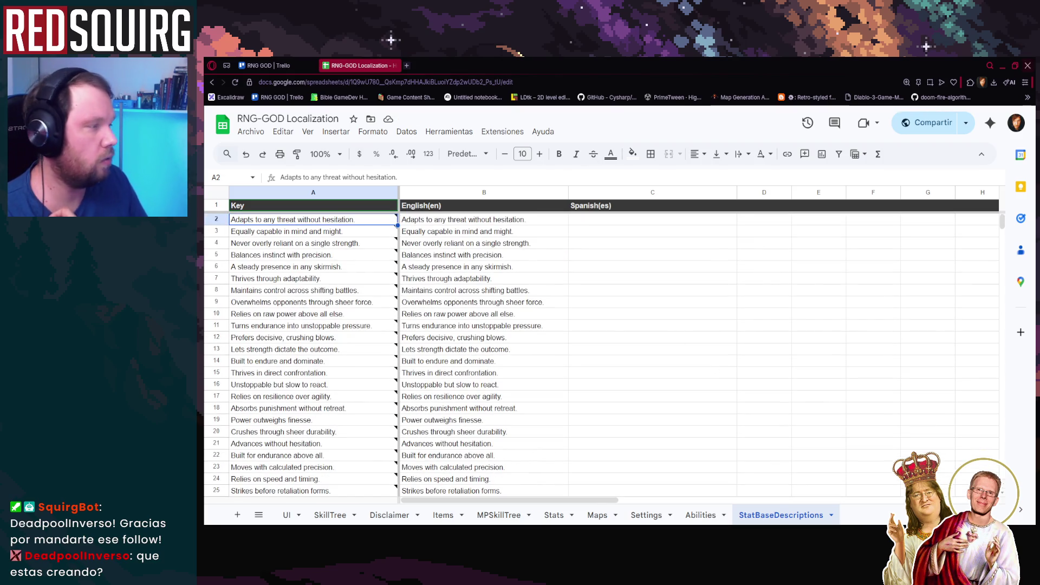
pyautogui.click(1002, 65)
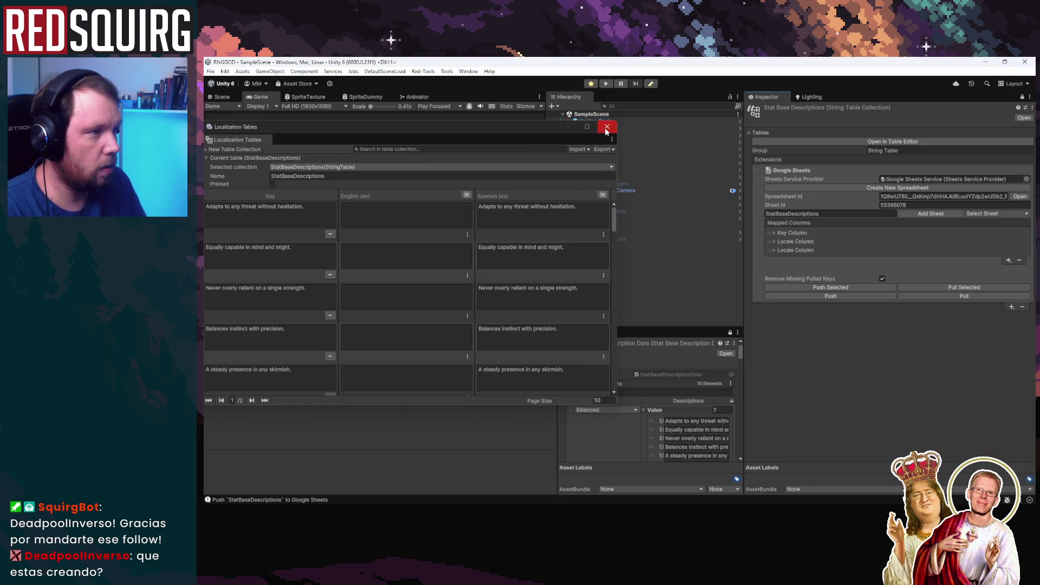
# Pull the sheet into the StatBaseDescriptions table, verify the English column, then switch to Rider.
pyautogui.click(607, 127)
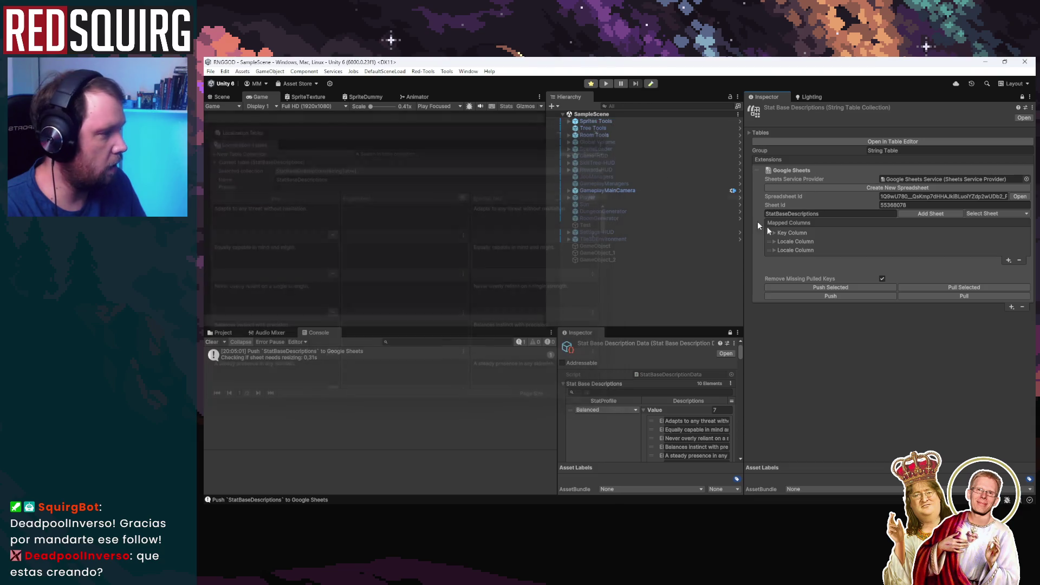
pyautogui.click(935, 296)
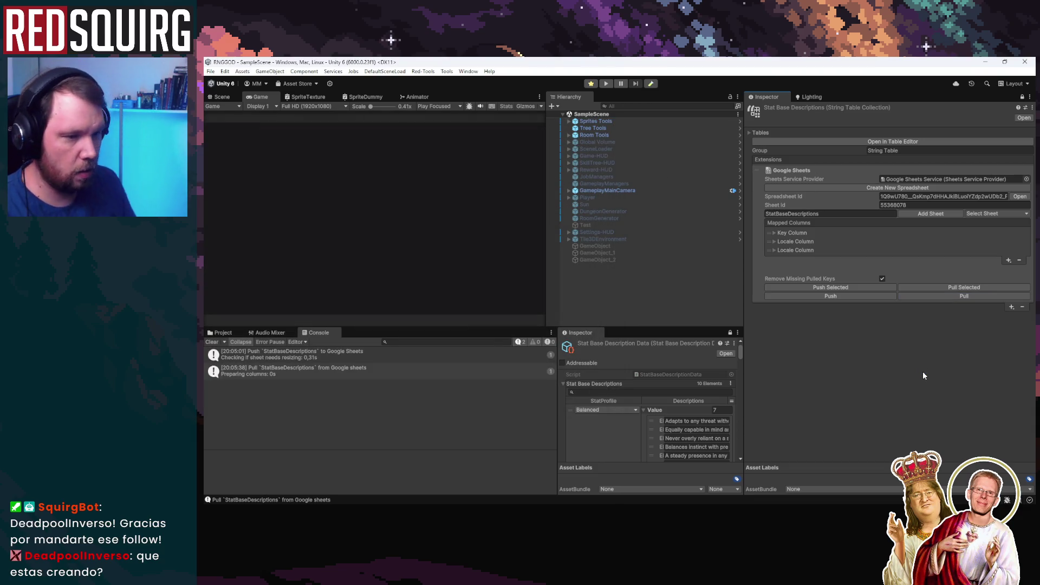
pyautogui.click(873, 141)
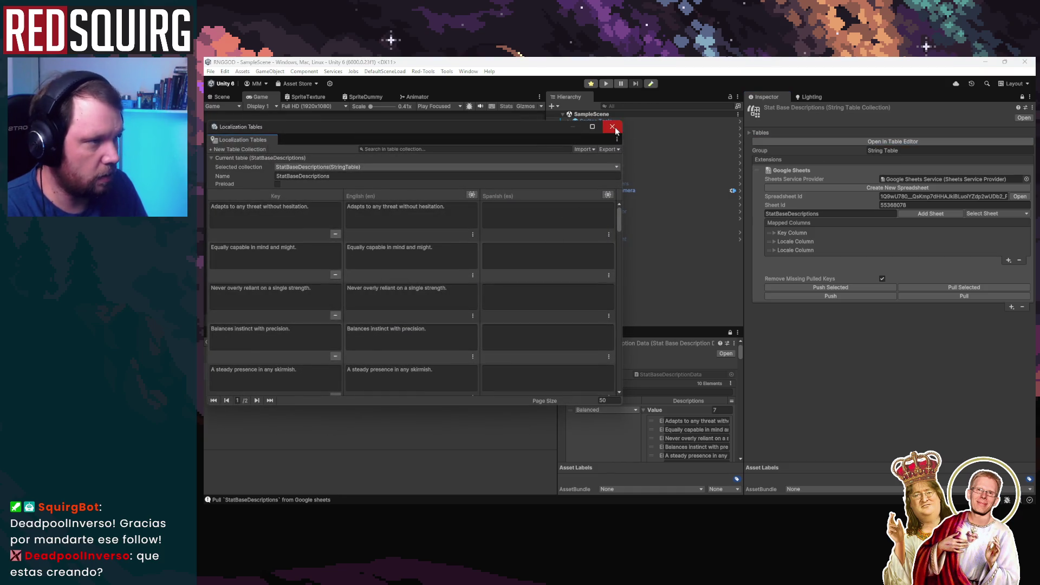
pyautogui.click(613, 127)
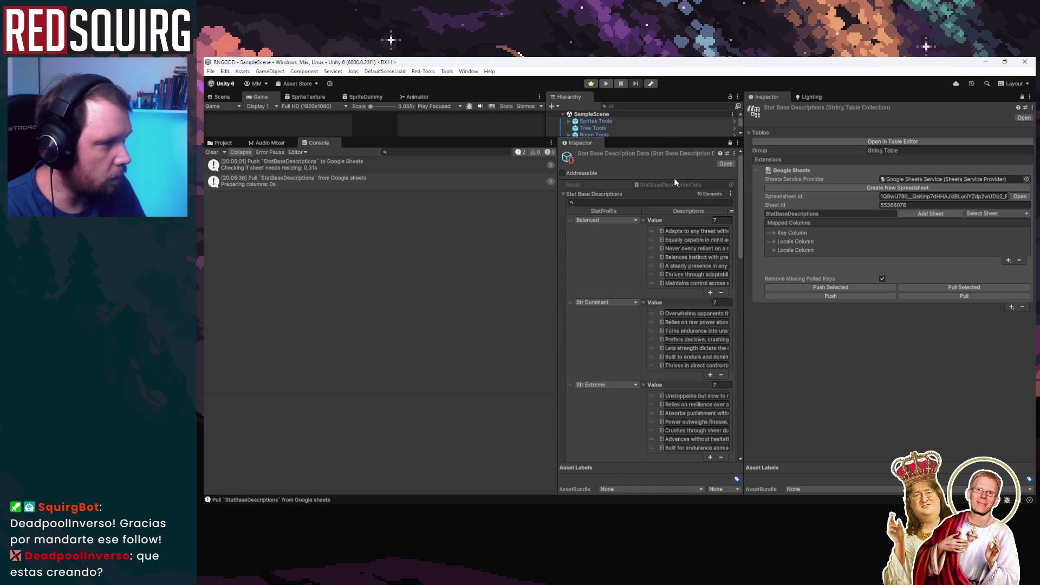
pyautogui.hotkey('alt', 'Tab')
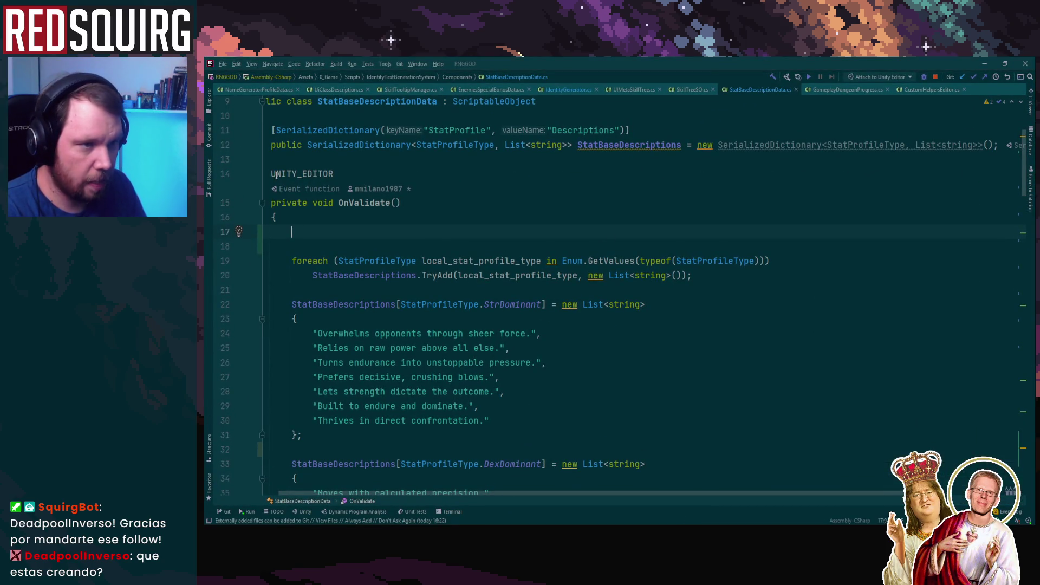
# Comment out the whole OnValidate method again and fold the commented block.
pyautogui.moveTo(271, 202)
pyautogui.mouseDown()
pyautogui.moveTo(542, 303)
pyautogui.moveTo(553, 281)
pyautogui.moveTo(560, 372)
pyautogui.moveTo(542, 292)
pyautogui.moveTo(523, 279)
pyautogui.moveTo(524, 291)
pyautogui.mouseUp()
pyautogui.hotkey('ctrl', '/')
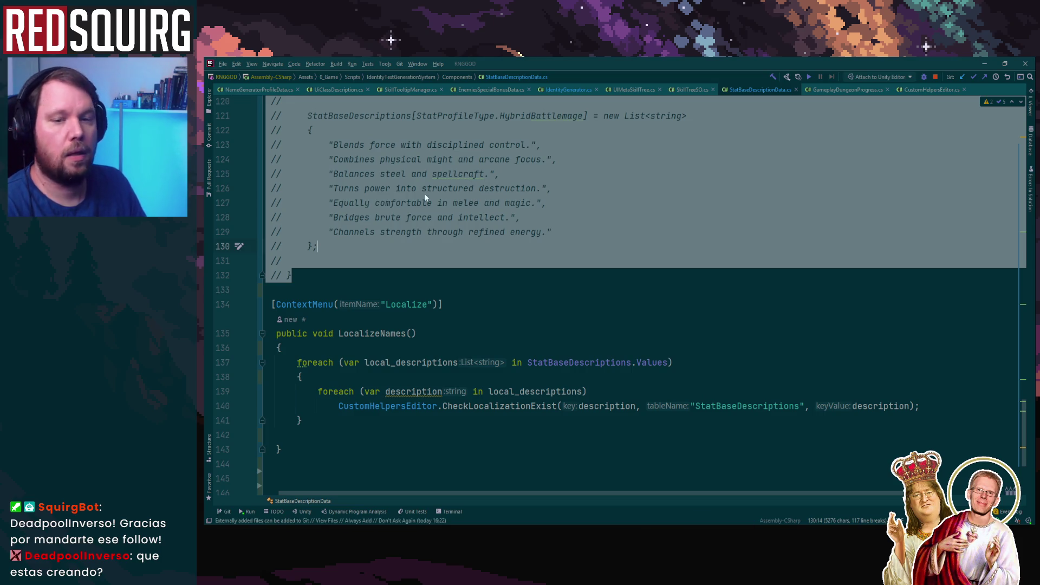
pyautogui.click(773, 232)
pyautogui.click(773, 232)
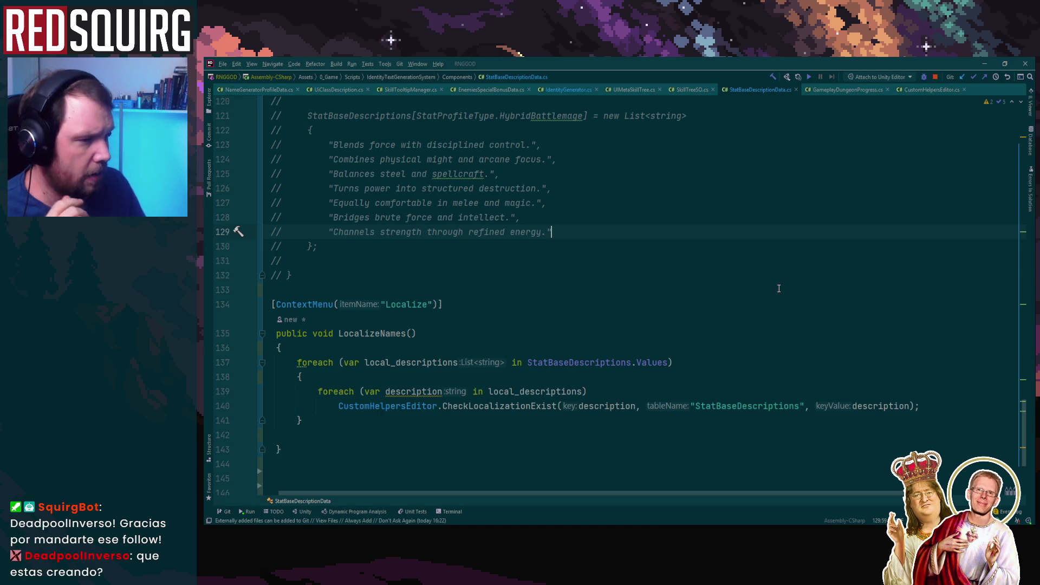
pyautogui.scroll(20, 792, 279)
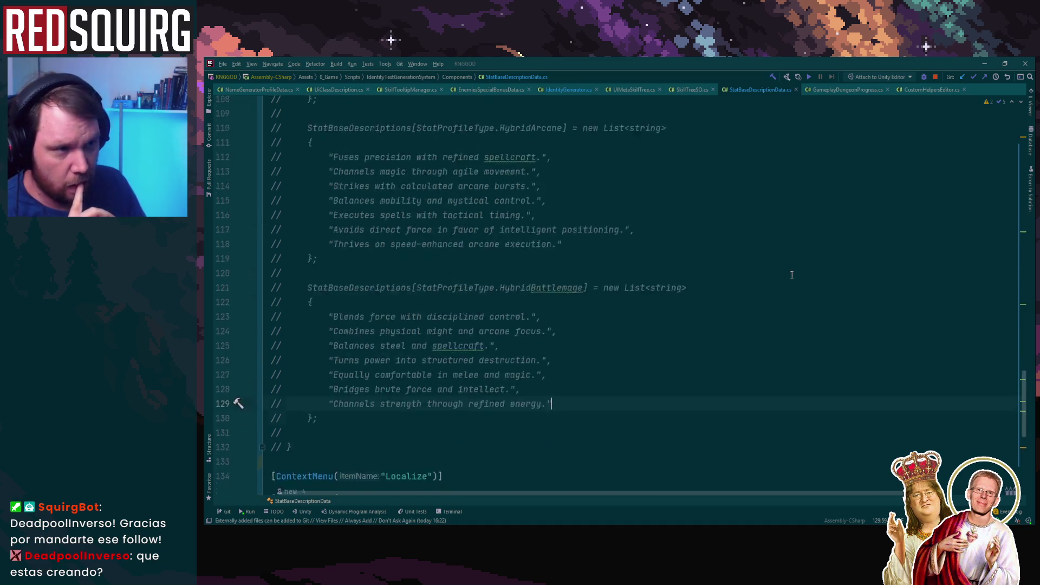
pyautogui.scroll(6, 547, 255)
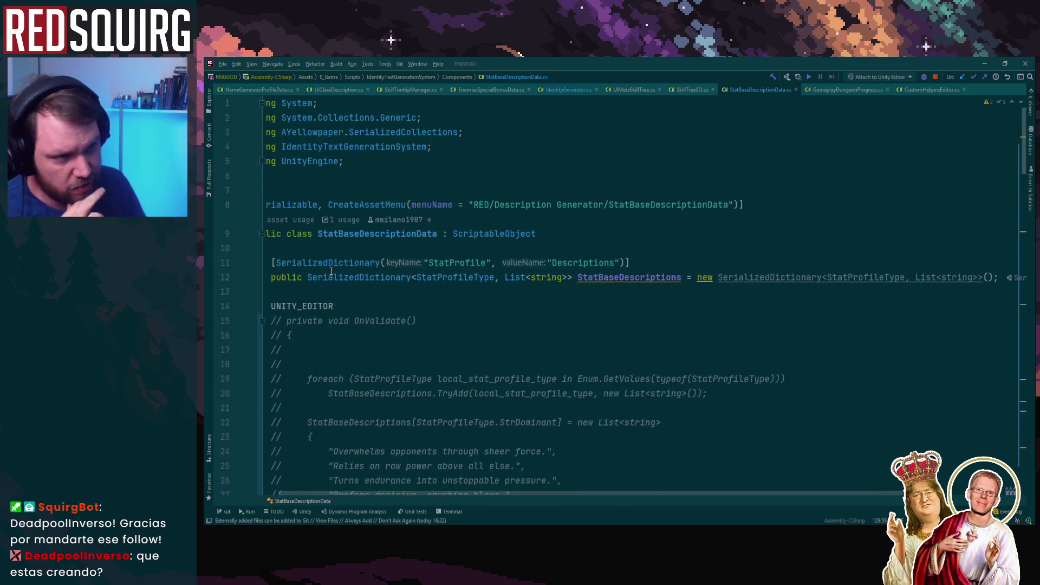
pyautogui.scroll(-1, 281, 327)
pyautogui.click(262, 279)
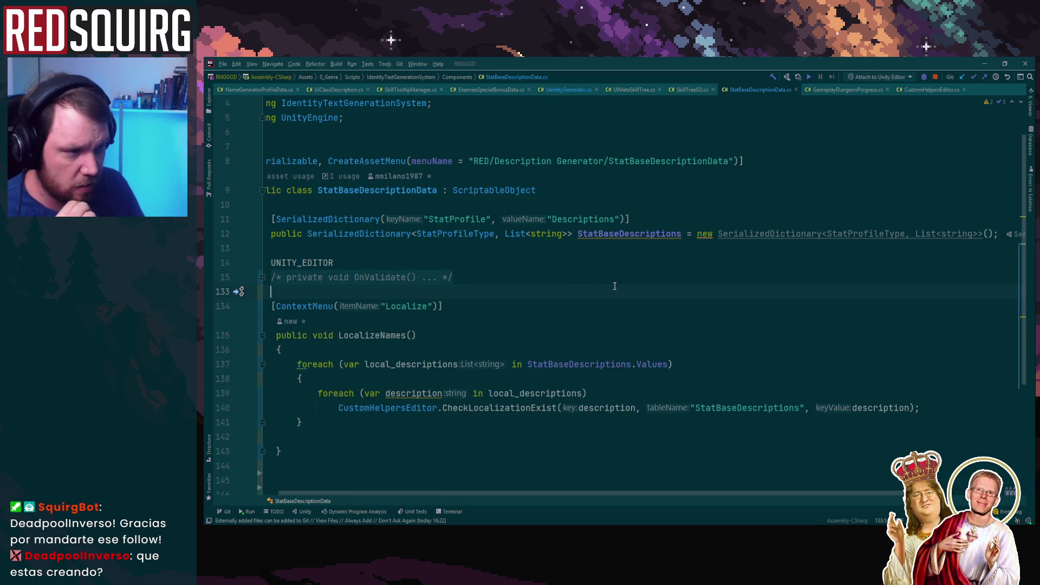
pyautogui.scroll(-4, 272, 263)
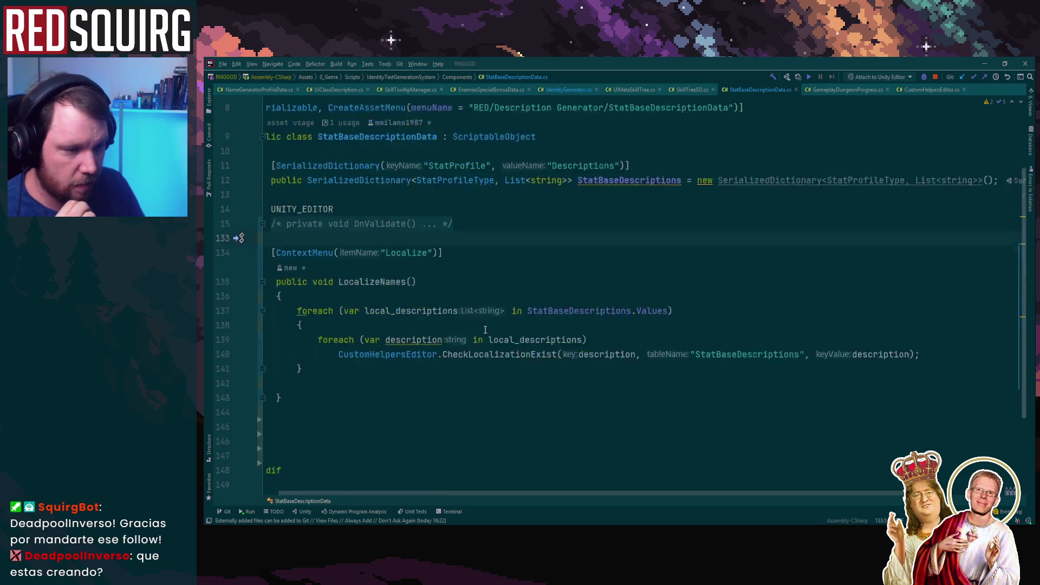
pyautogui.hscroll(-1, 372, 492)
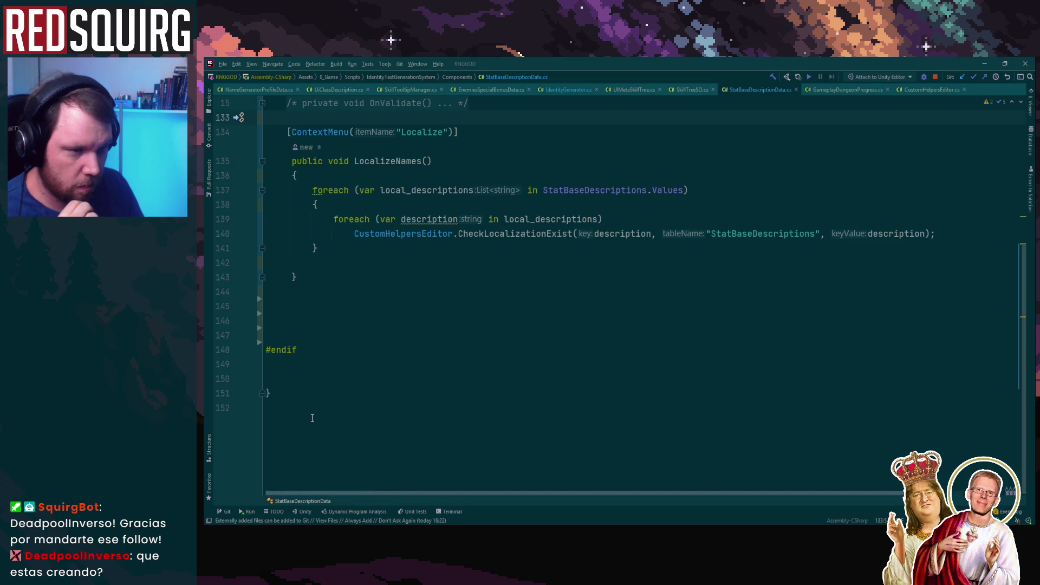
pyautogui.scroll(4, 409, 309)
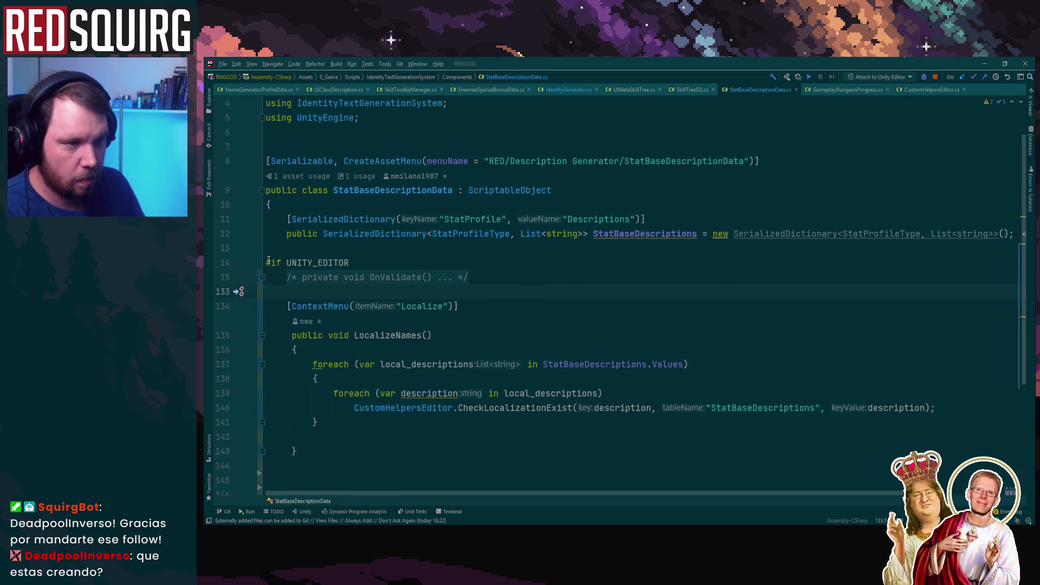
# Comment out the LocalizeNames method, then return to Unity to recompile.
pyautogui.moveTo(284, 306)
pyautogui.mouseDown()
pyautogui.moveTo(425, 328)
pyautogui.moveTo(448, 302)
pyautogui.moveTo(287, 146)
pyautogui.moveTo(282, 167)
pyautogui.mouseUp()
pyautogui.hotkey('ctrl', '/')
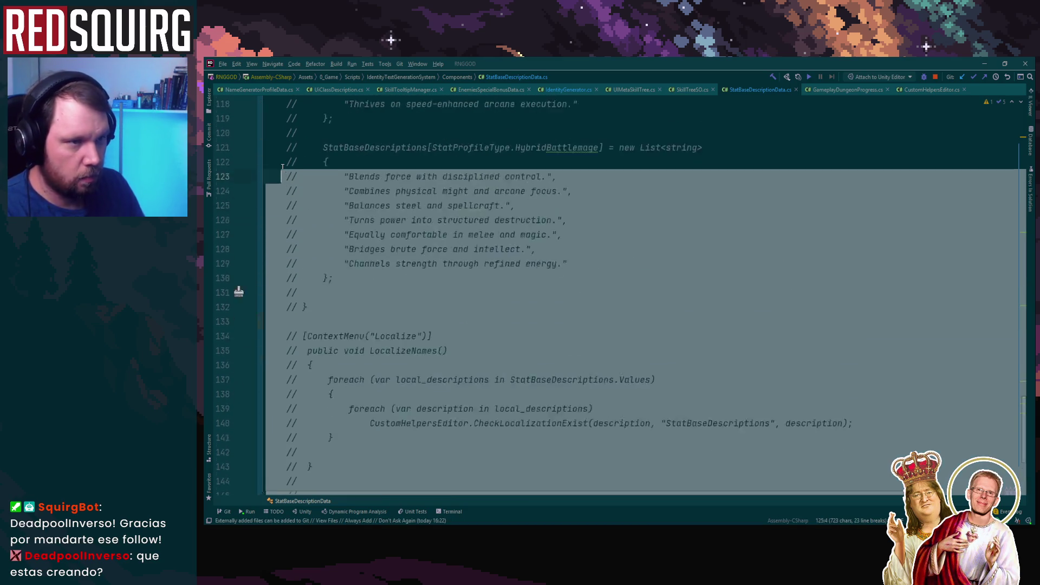
pyautogui.scroll(6, 743, 217)
pyautogui.click(742, 217)
pyautogui.click(985, 63)
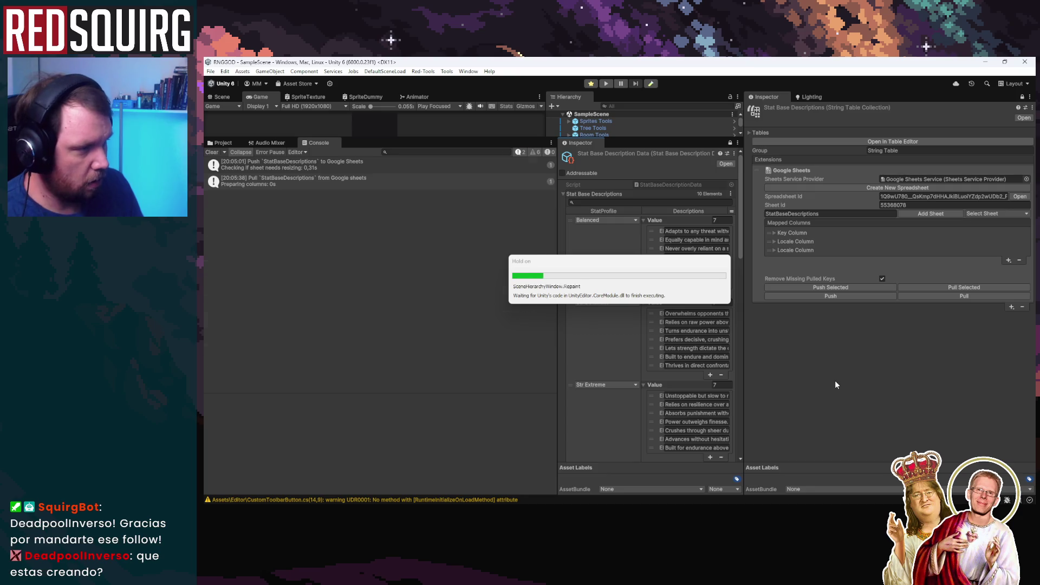
# Clear the console warnings, enlarge the game view and load the Intro scene from recent scenes.
pyautogui.click(212, 152)
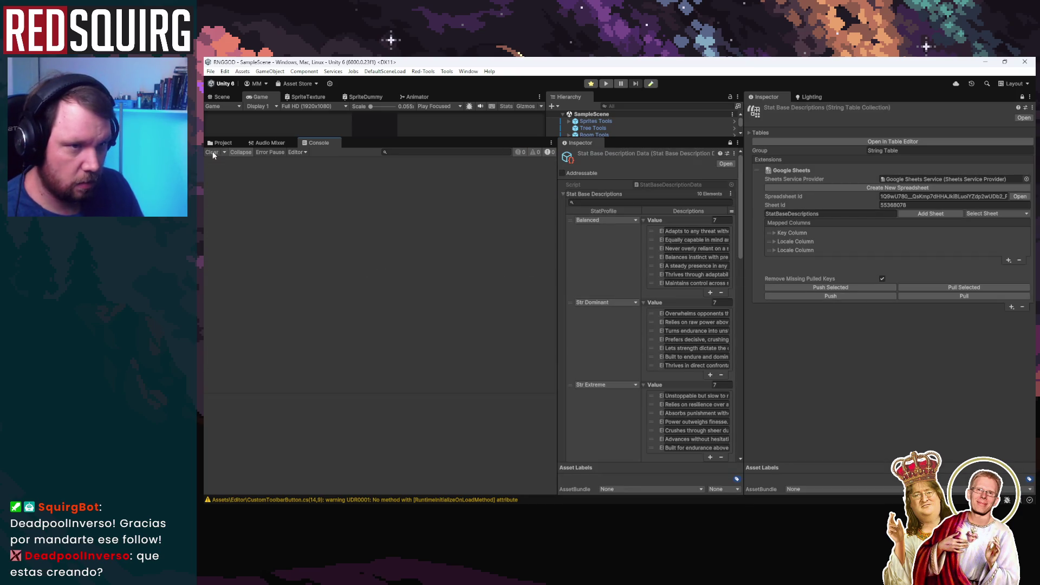
pyautogui.moveTo(370, 139); pyautogui.dragTo(370, 375)
pyautogui.click(211, 71)
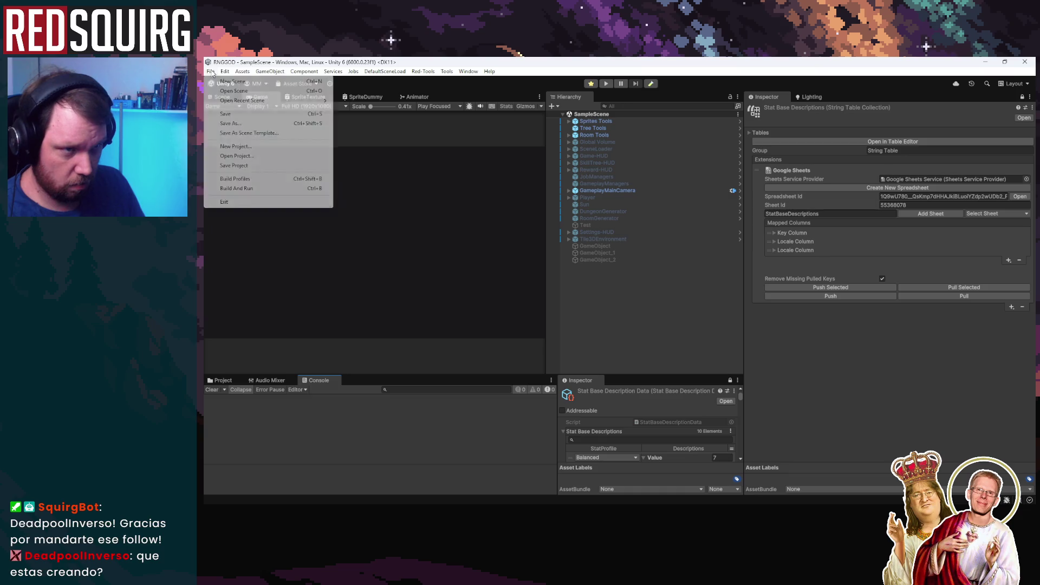
pyautogui.moveTo(255, 100)
pyautogui.click(401, 118)
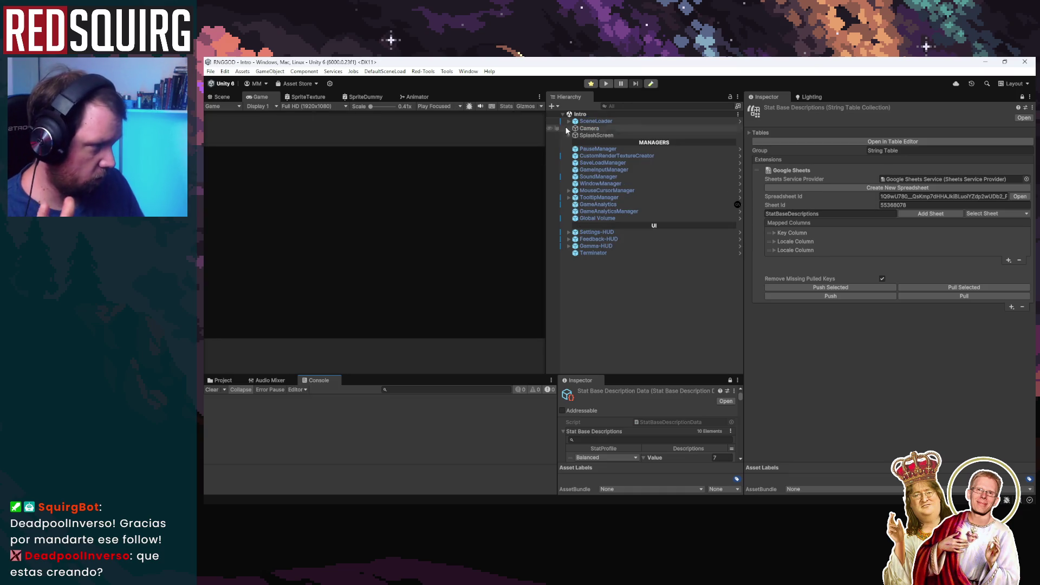
# Inspect the Stat Base Description Data asset, then start the game in Play mode.
pyautogui.click(1033, 108)
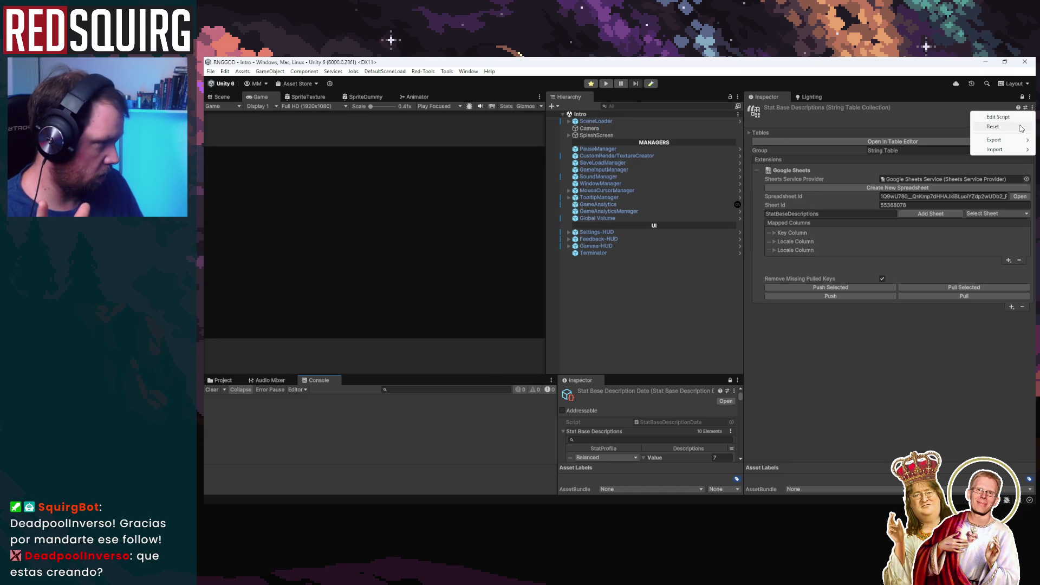
pyautogui.click(762, 232)
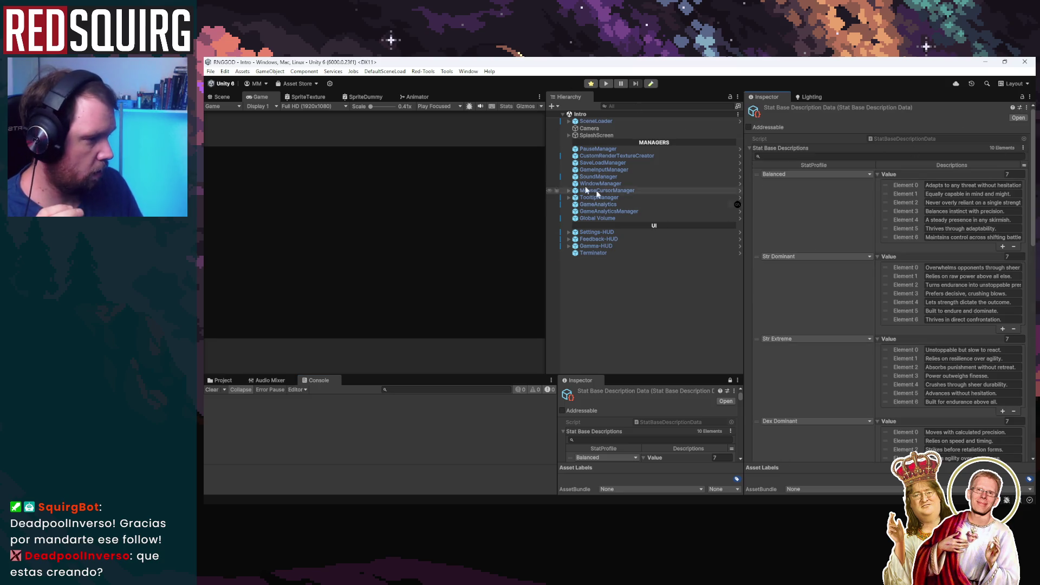
pyautogui.click(610, 82)
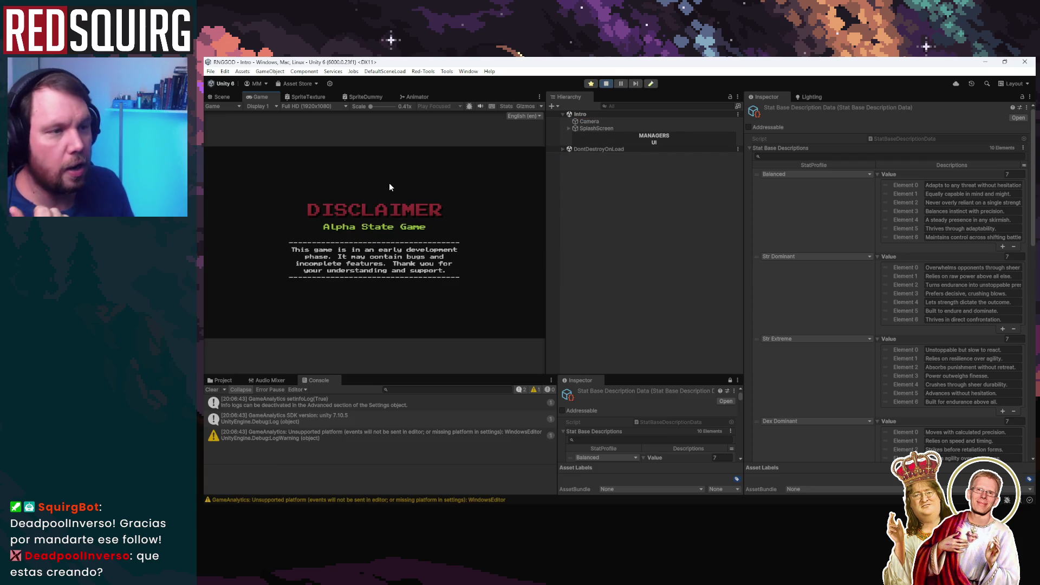
# Maximize the Game view, continue the saved run and reincarnate as the Hunter, Losombra.
pyautogui.doubleClick(262, 95)
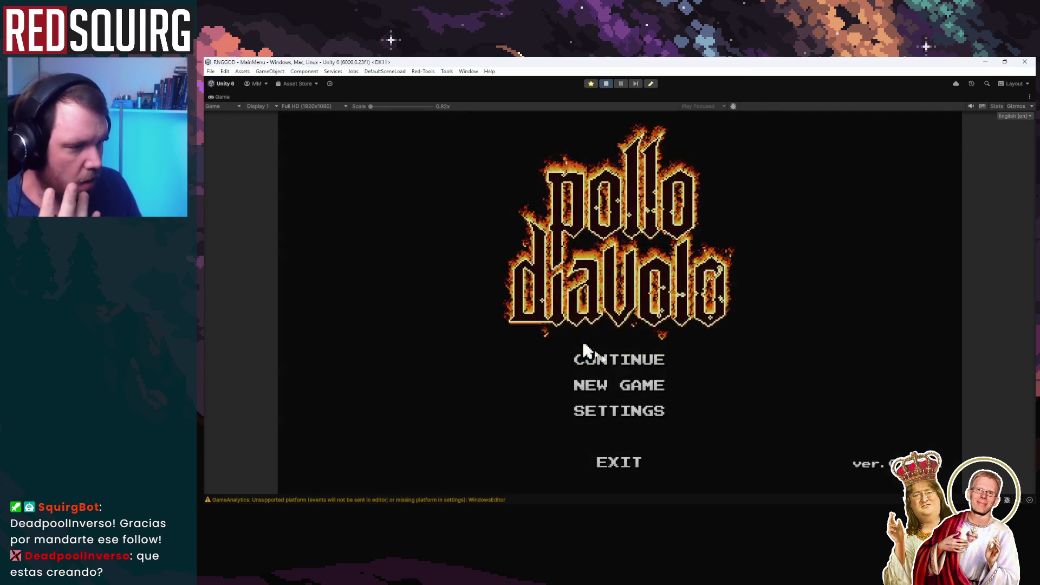
pyautogui.click(654, 361)
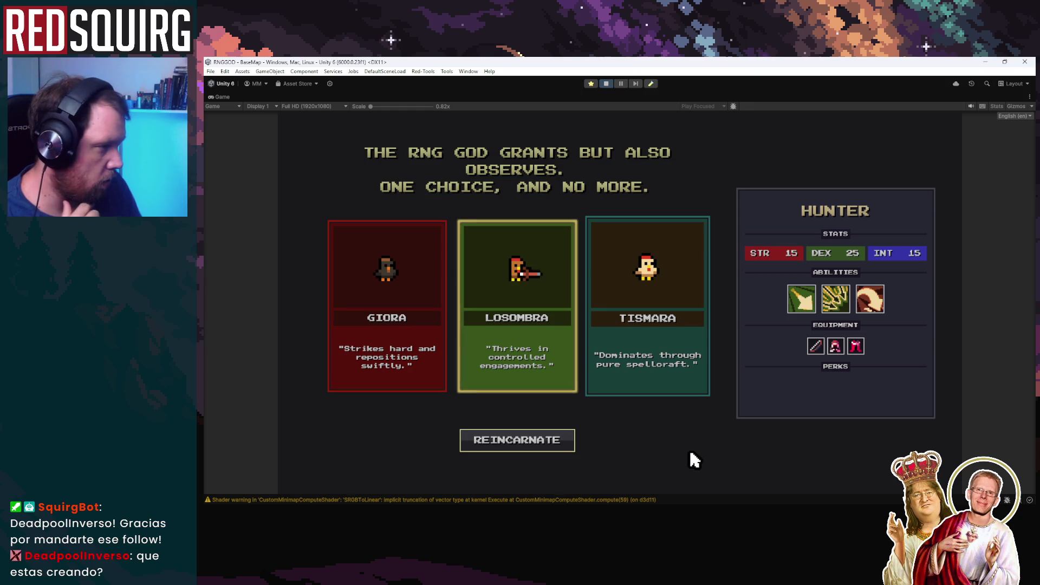
pyautogui.click(555, 447)
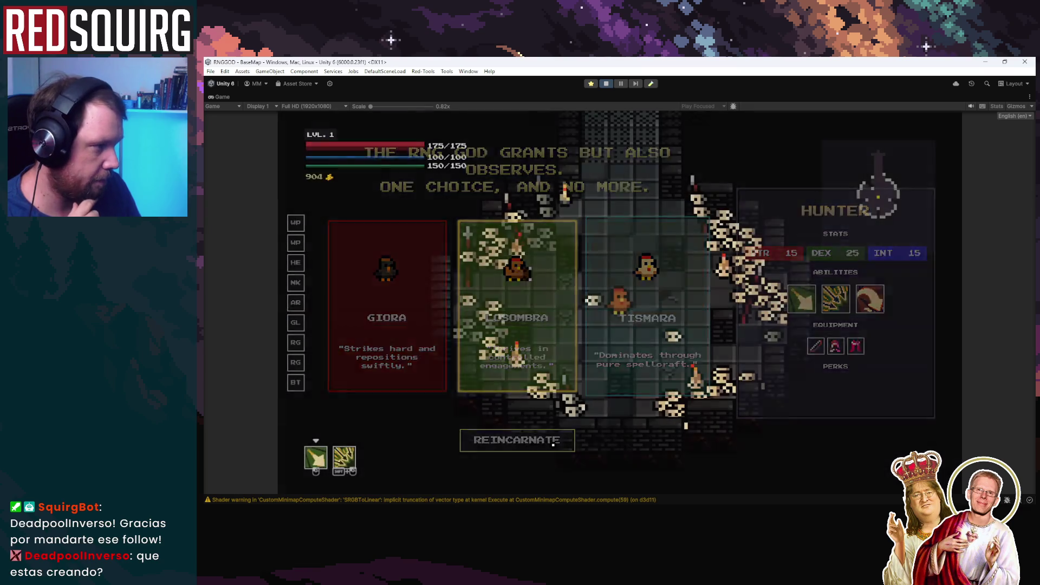
# Check the Hunter skill tree and pause menu, then walk through the portal into the Lower Crypt.
pyautogui.press('w')
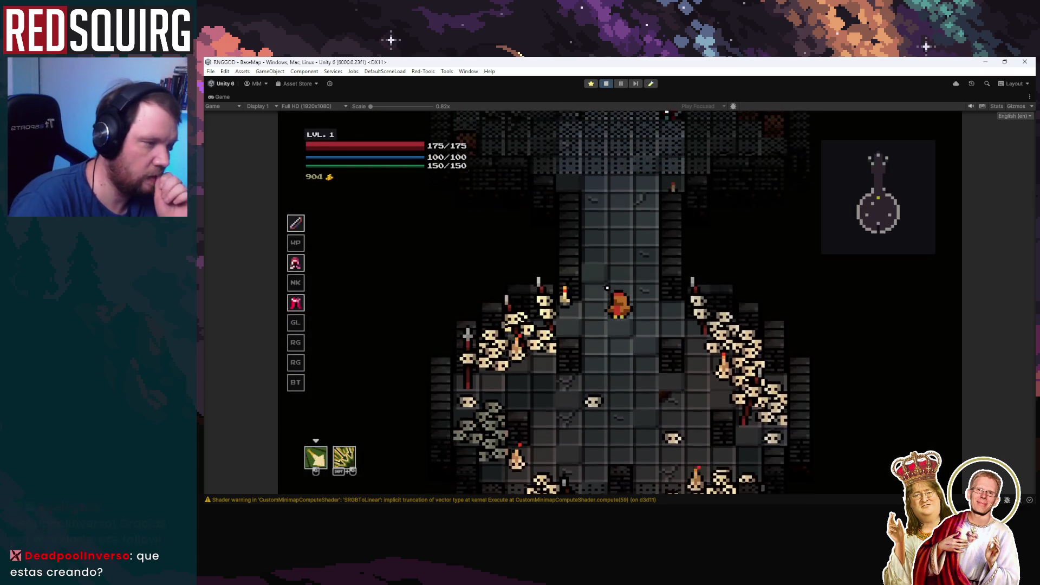
pyautogui.press('k')
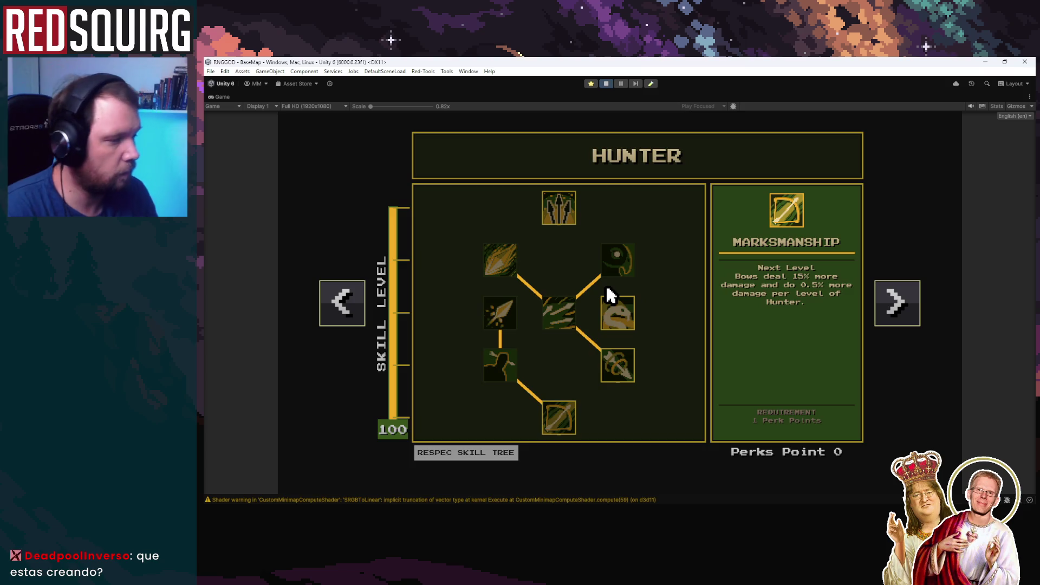
pyautogui.press('k')
pyautogui.press('w')
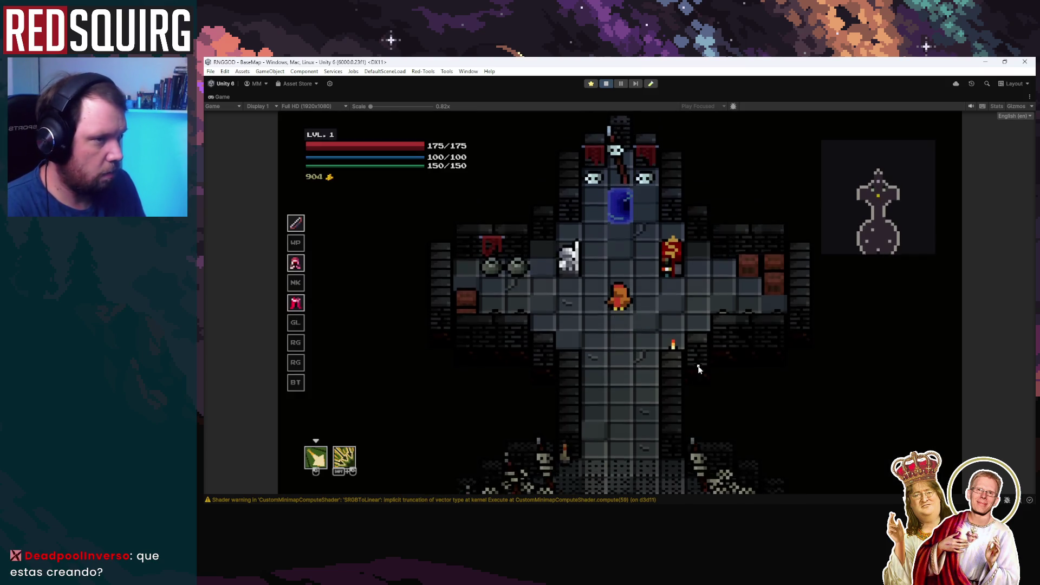
pyautogui.press('Escape')
pyautogui.press('Escape')
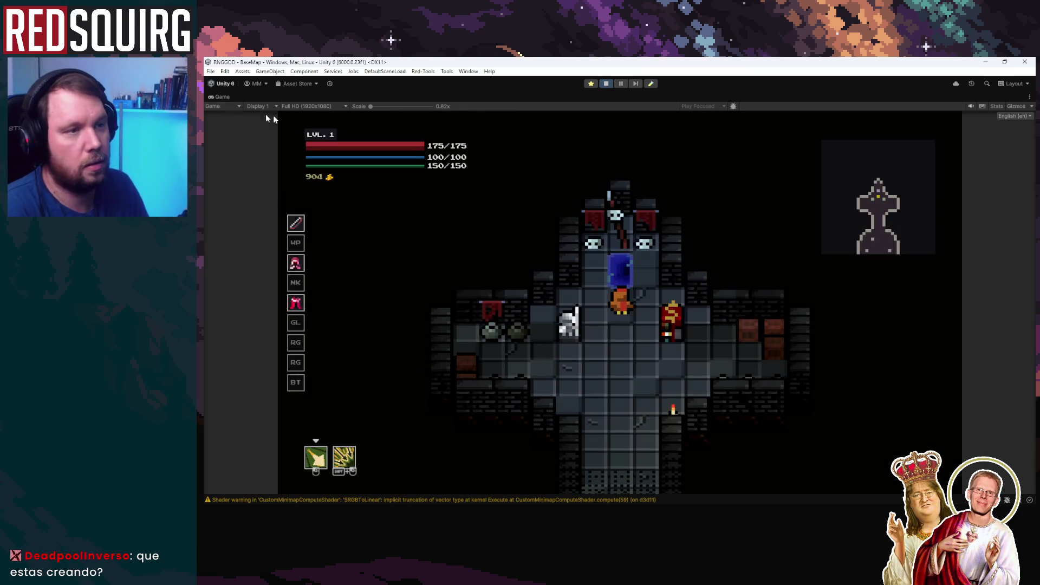
pyautogui.press('w')
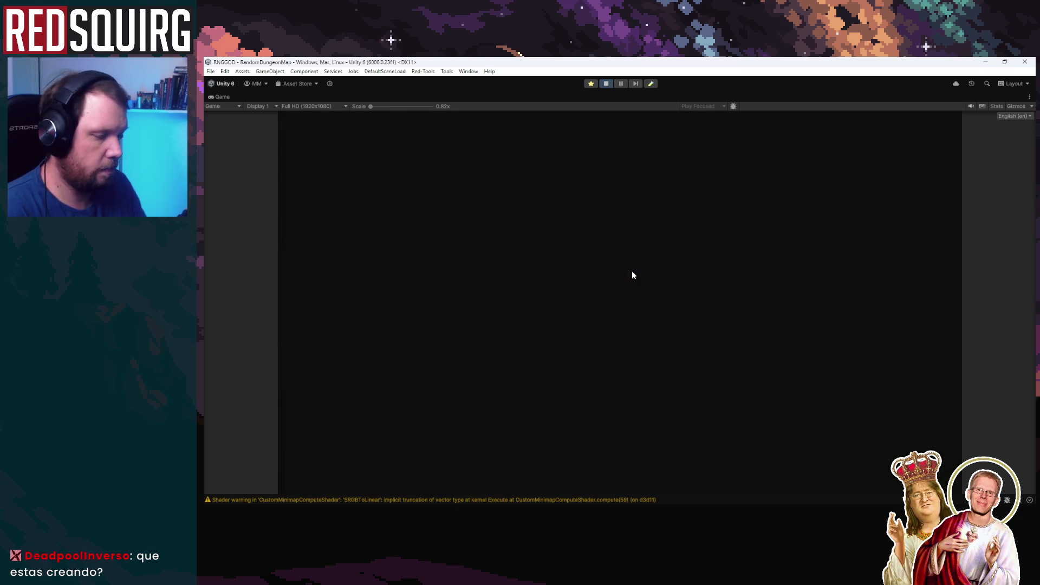
pyautogui.press('w')
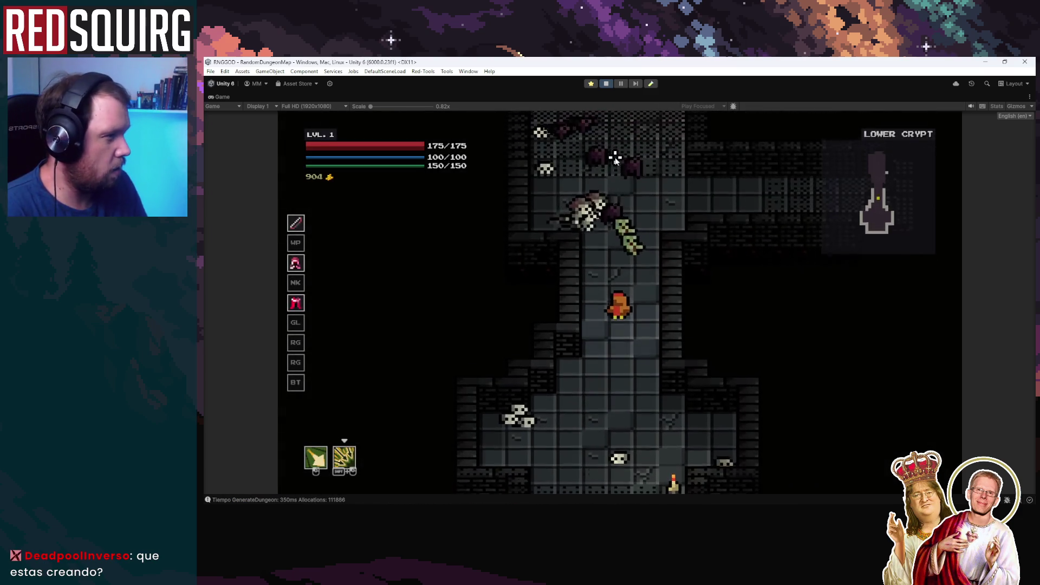
# Fight the first crypt enemies with daggers and claw slashes, then take Dexterity at level-up.
pyautogui.keyDown('shift'); pyautogui.click(614, 158); pyautogui.keyUp('shift')
pyautogui.press('w')
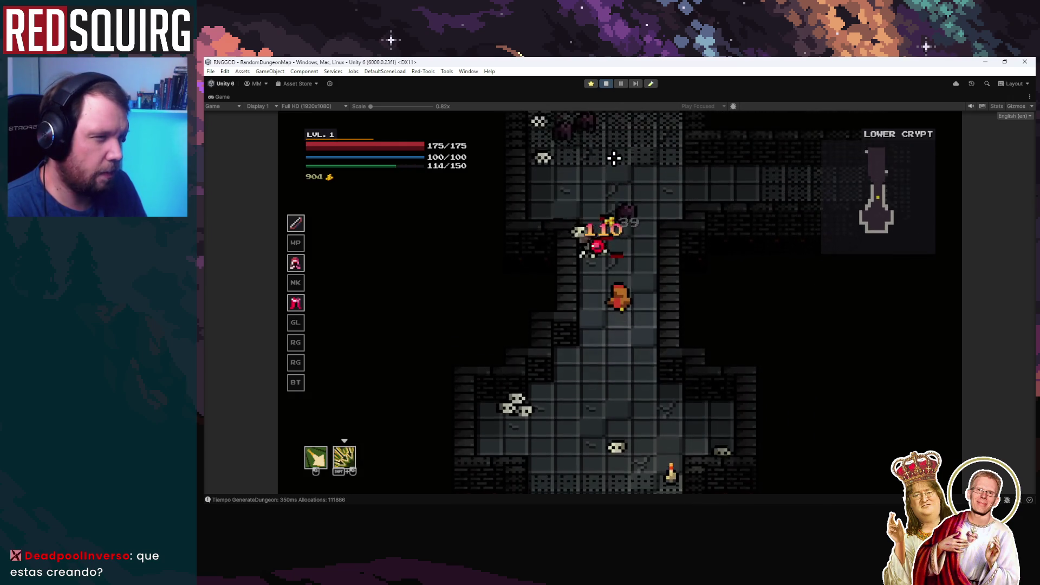
pyautogui.click(614, 157)
pyautogui.press('w')
pyautogui.keyDown('shift'); pyautogui.click(617, 228); pyautogui.keyUp('shift')
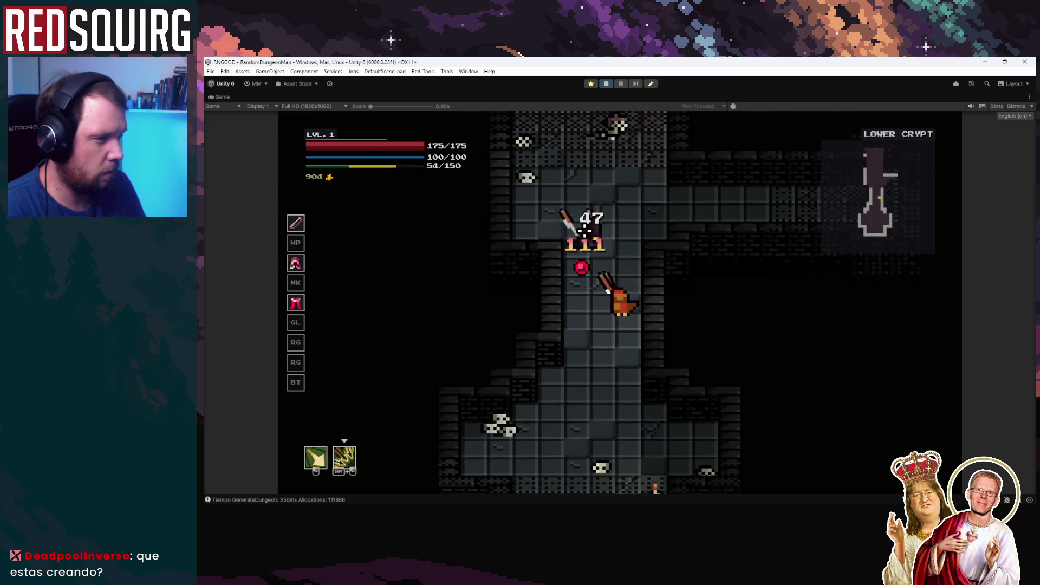
pyautogui.click(621, 233)
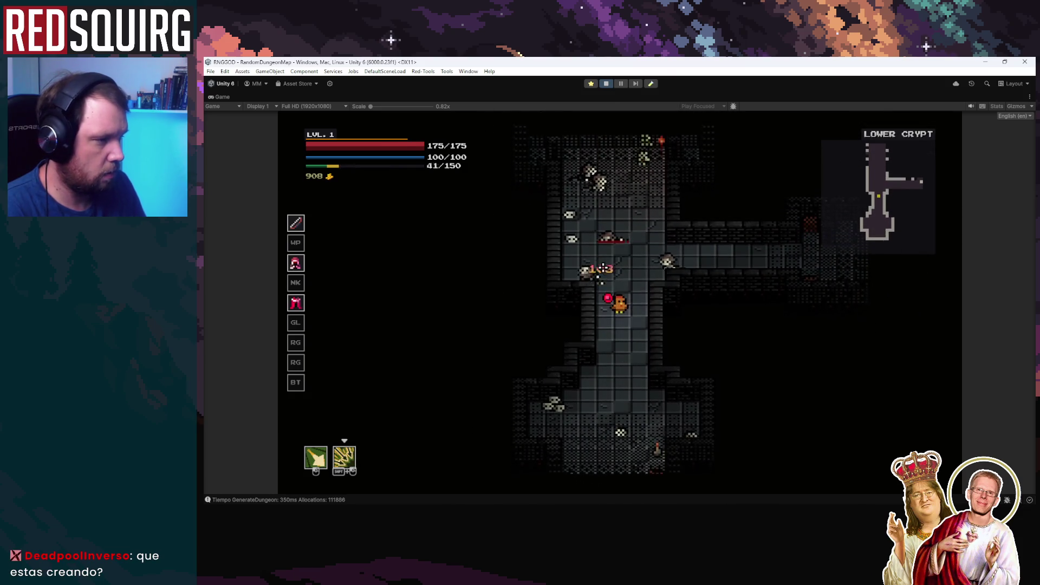
pyautogui.click(680, 286)
pyautogui.press('d')
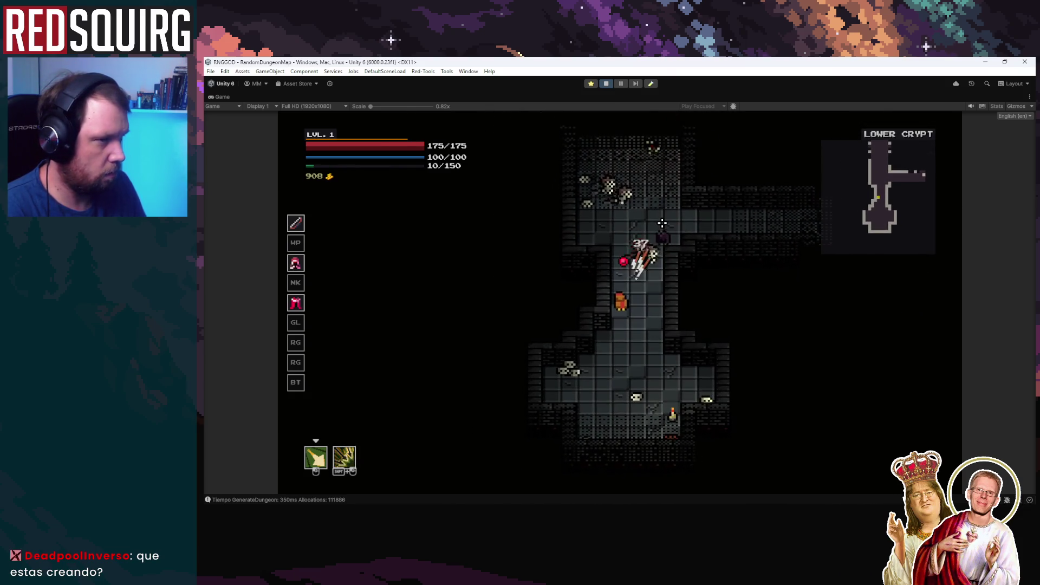
pyautogui.press('s')
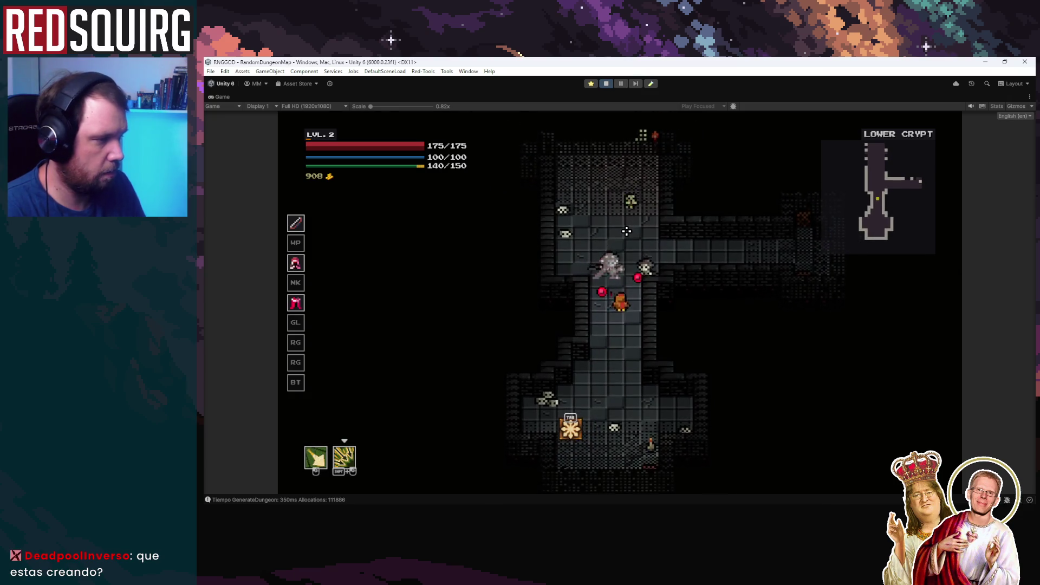
pyautogui.click(625, 230)
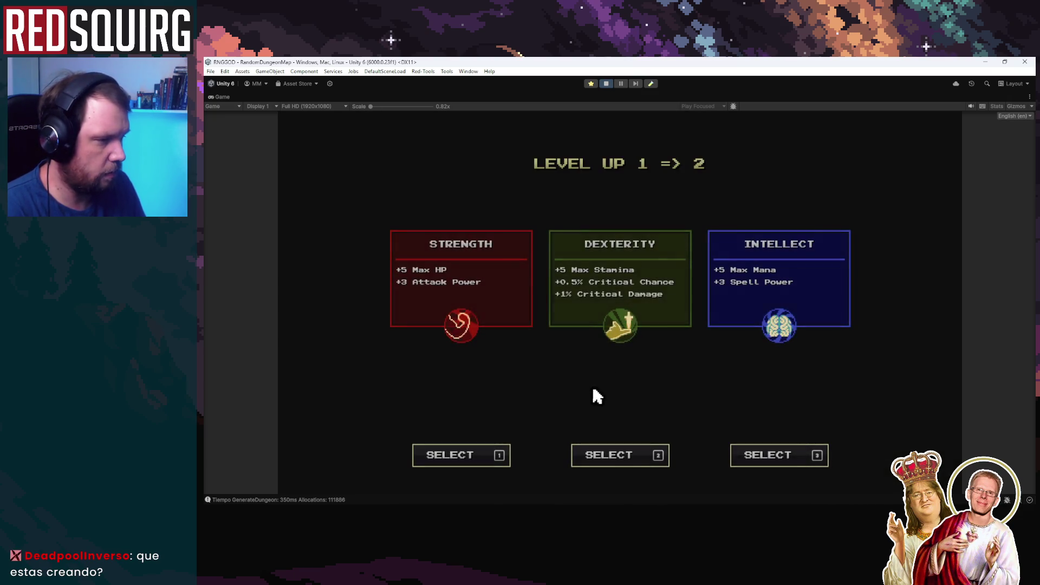
pyautogui.click(611, 455)
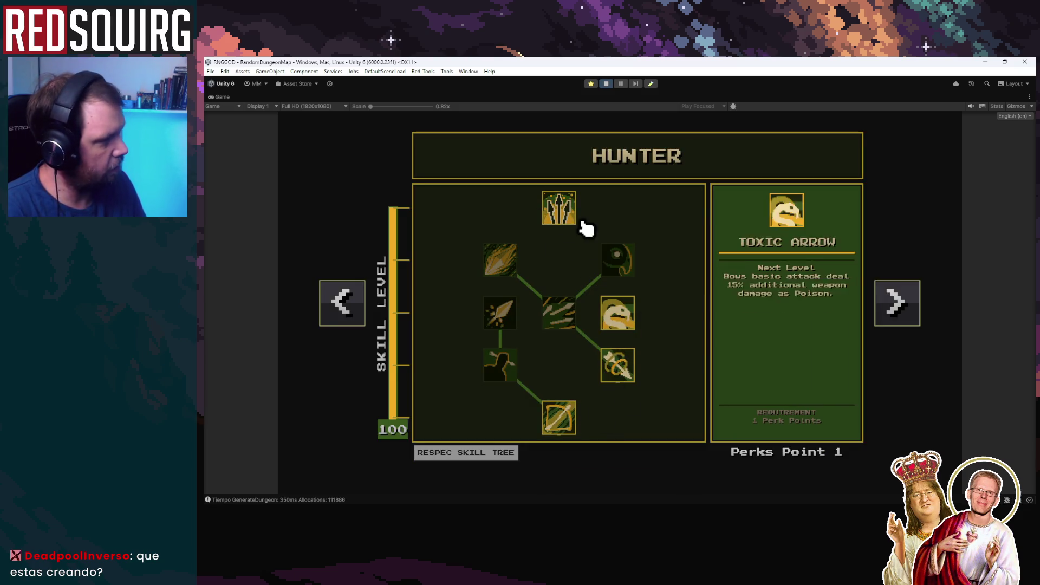
pyautogui.press('Escape')
# Fight on through the crypt corridors with arrow volleys and melee attacks.
pyautogui.press('w')
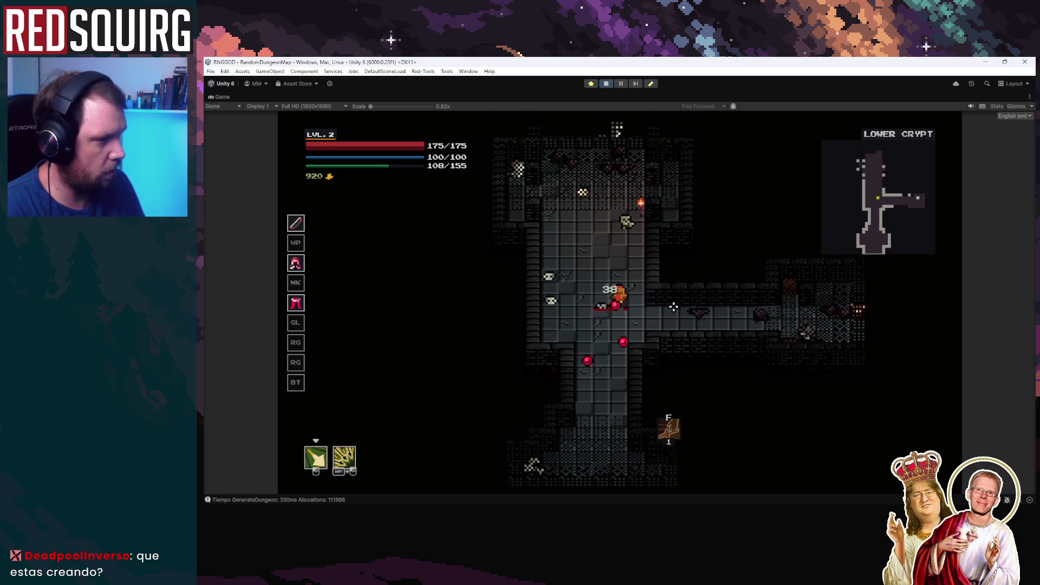
pyautogui.click(676, 291)
pyautogui.press('w')
pyautogui.click(609, 255)
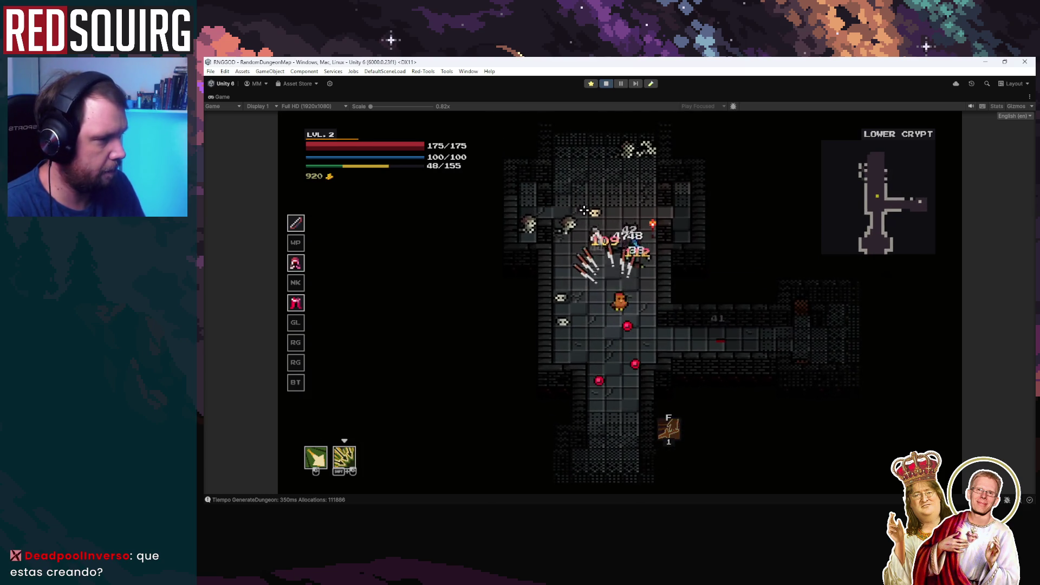
pyautogui.press('w')
pyautogui.keyDown('shift'); pyautogui.click(648, 278); pyautogui.keyUp('shift')
pyautogui.press('a')
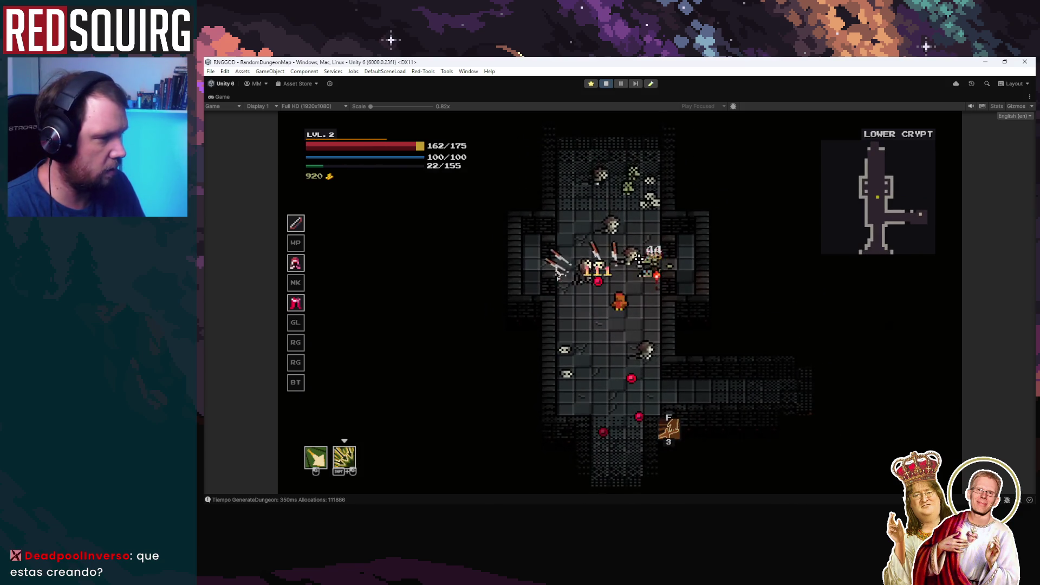
pyautogui.press('w')
pyautogui.keyDown('shift'); pyautogui.click(624, 309); pyautogui.keyUp('shift')
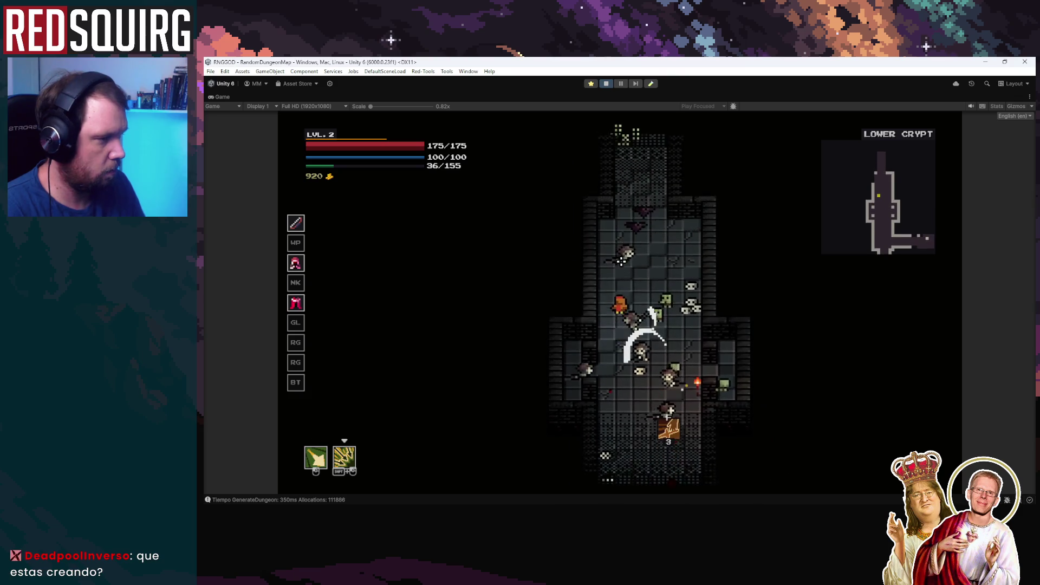
pyautogui.press('a')
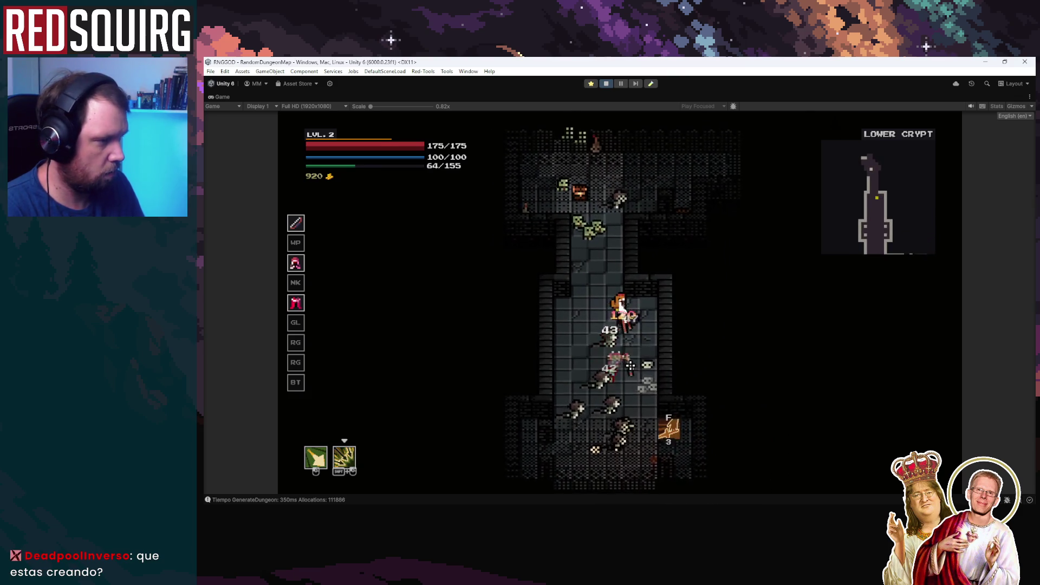
pyautogui.click(629, 347)
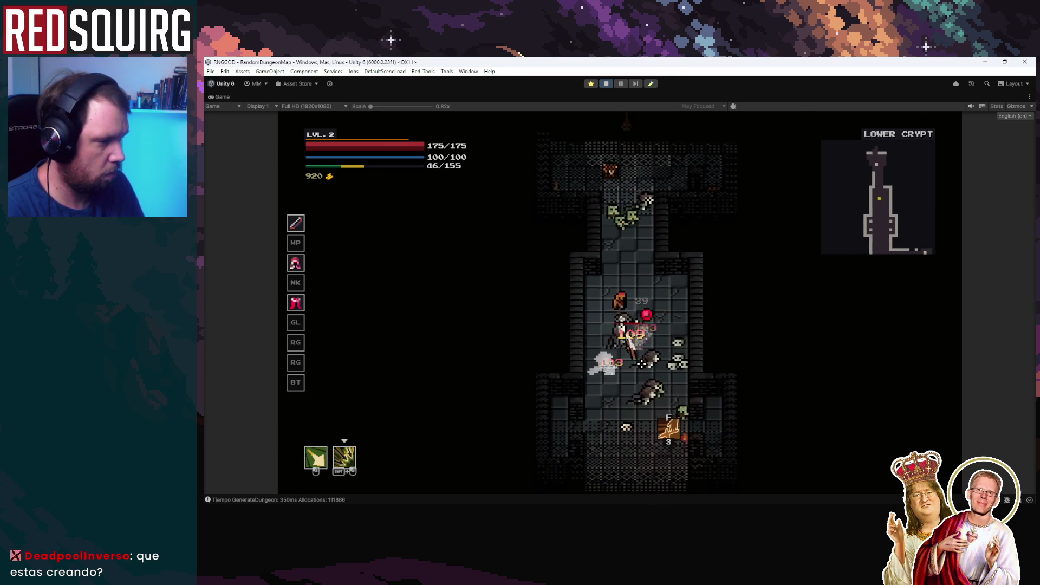
pyautogui.press('s')
pyautogui.click(640, 365)
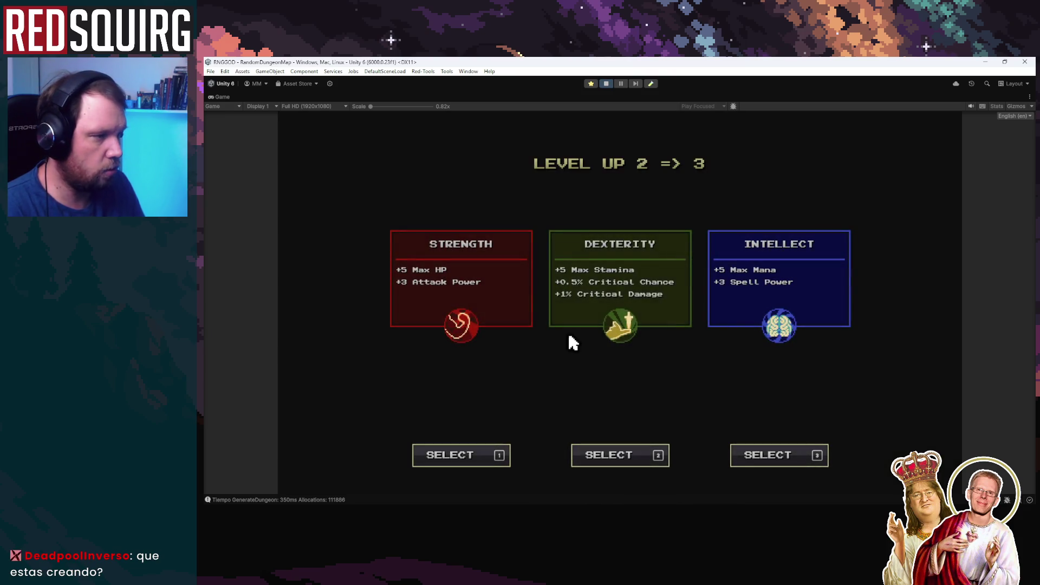
# Take Dexterity and the top Hunter perk, then fight skeletons along the corridor to the right.
pyautogui.press('2')
pyautogui.click(559, 217)
pyautogui.press('w')
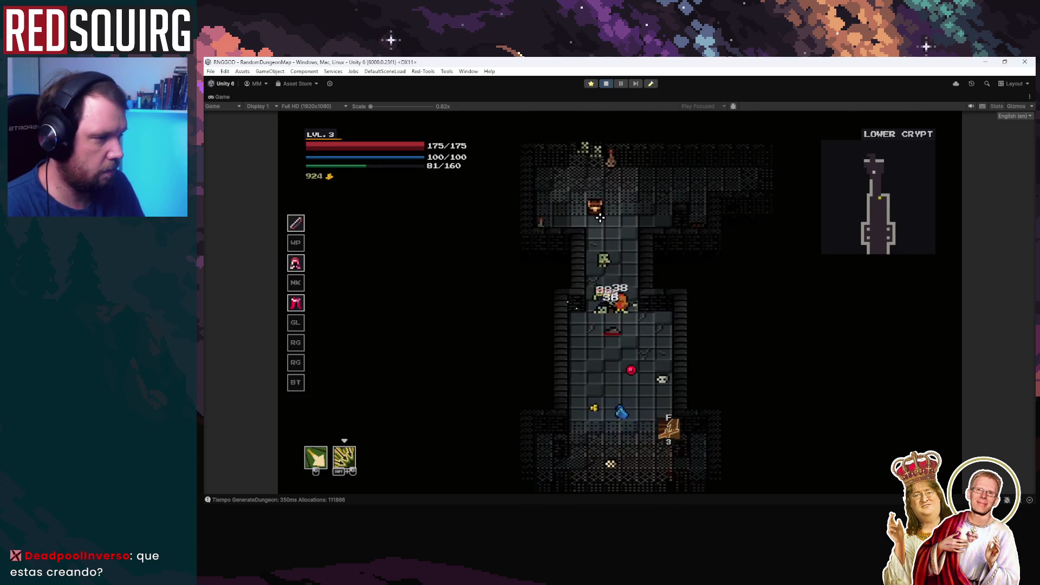
pyautogui.click(595, 228)
pyautogui.press('w')
pyautogui.click(699, 288)
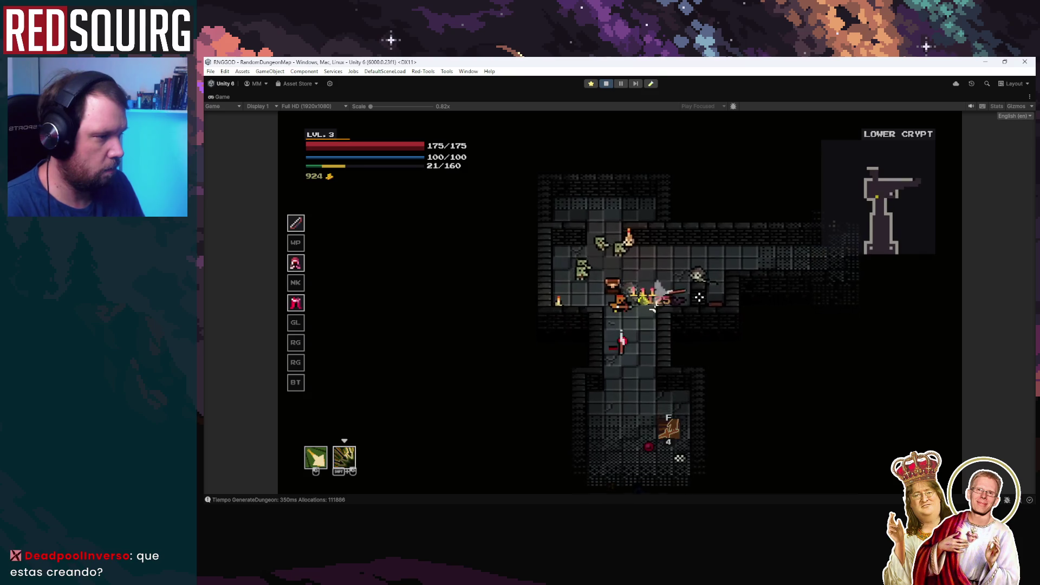
pyautogui.press('d')
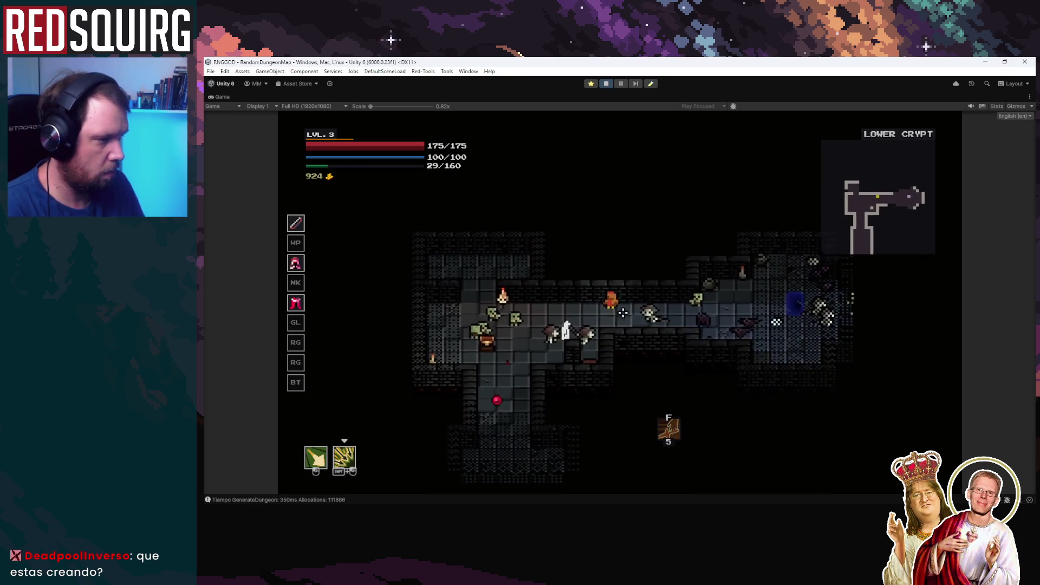
pyautogui.click(719, 320)
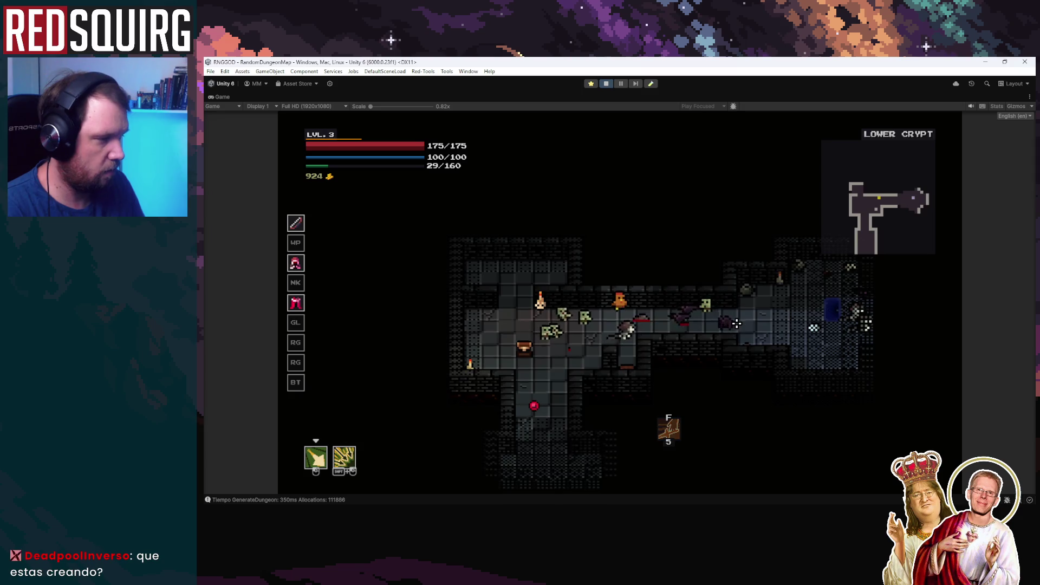
pyautogui.press('d')
pyautogui.keyDown('shift'); pyautogui.click(631, 278); pyautogui.keyUp('shift')
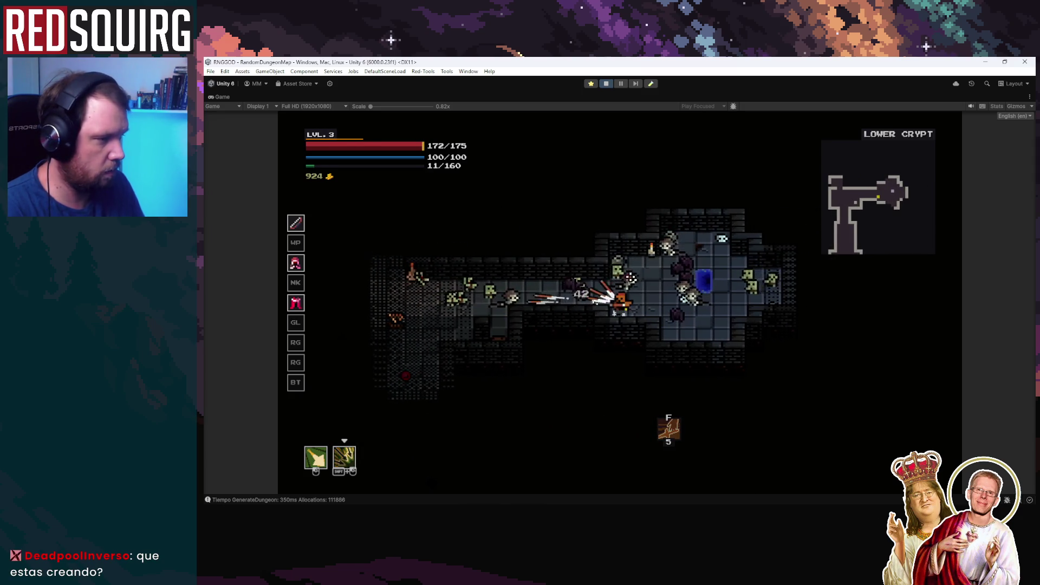
pyautogui.click(654, 299)
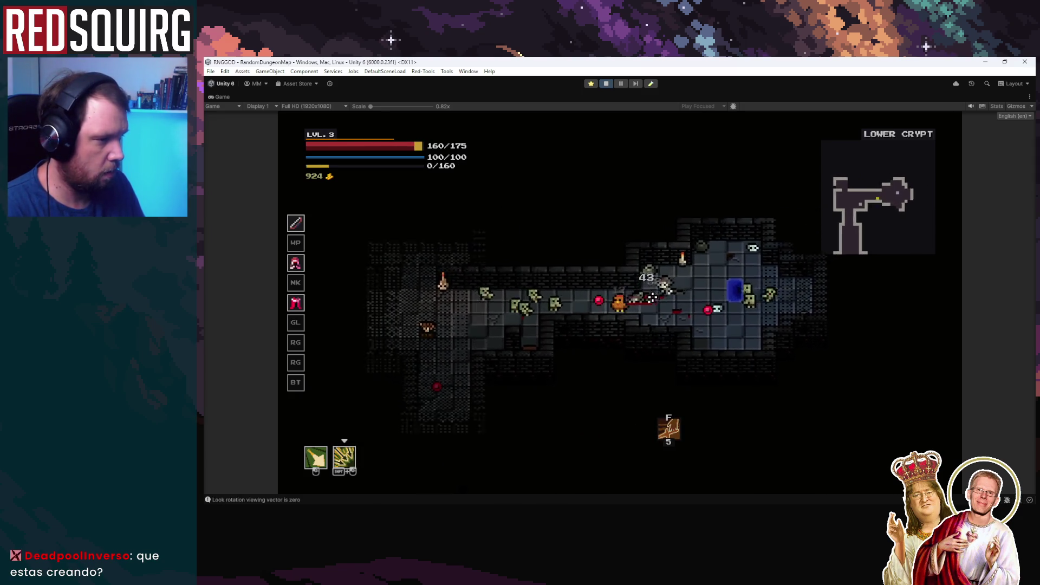
pyautogui.press('d')
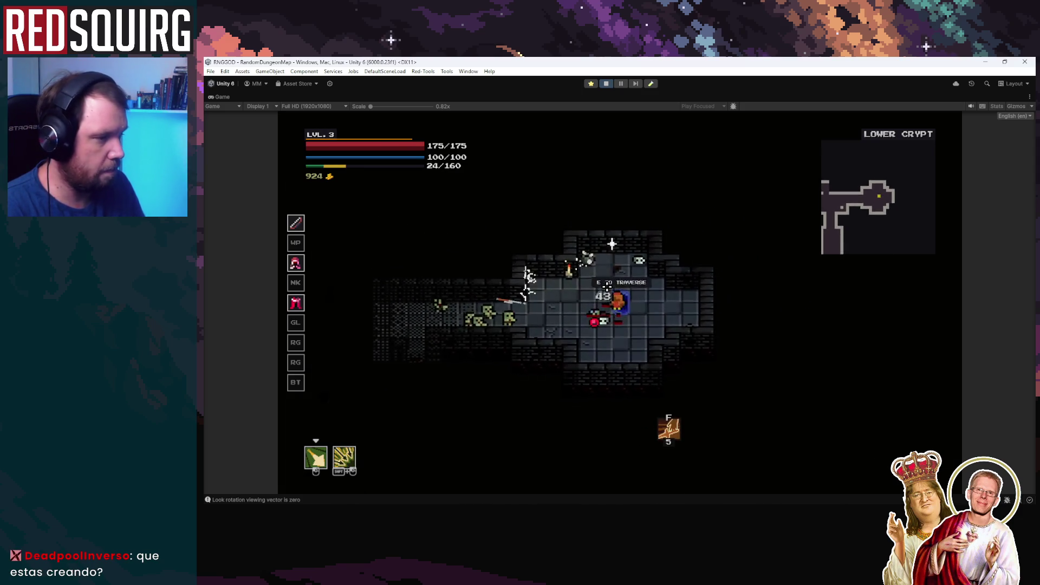
# Descend into Storm Woods and fight the enemies until the Level Up 3 => 4 screen appears.
pyautogui.press('e')
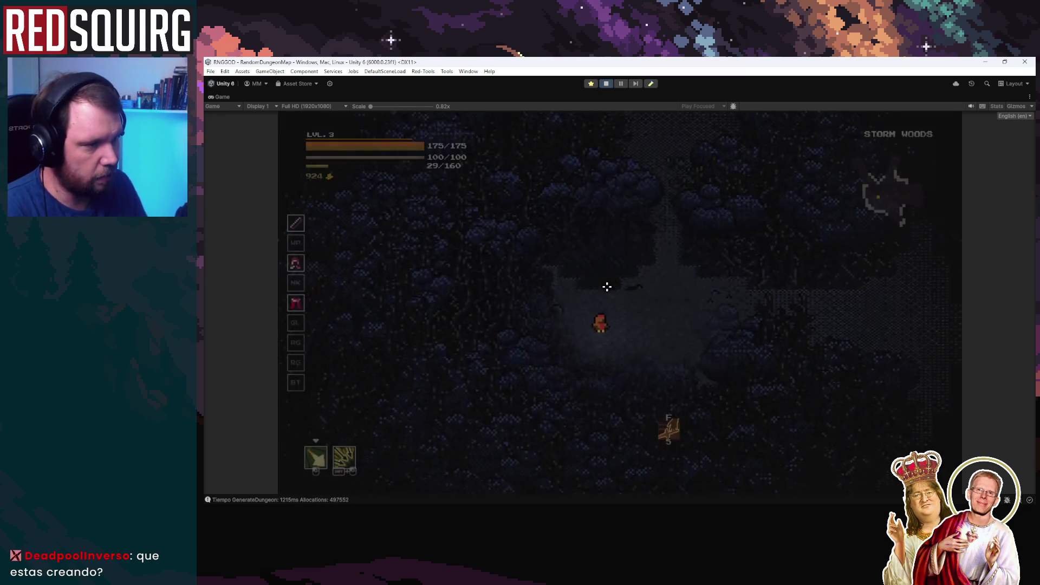
pyautogui.press('d')
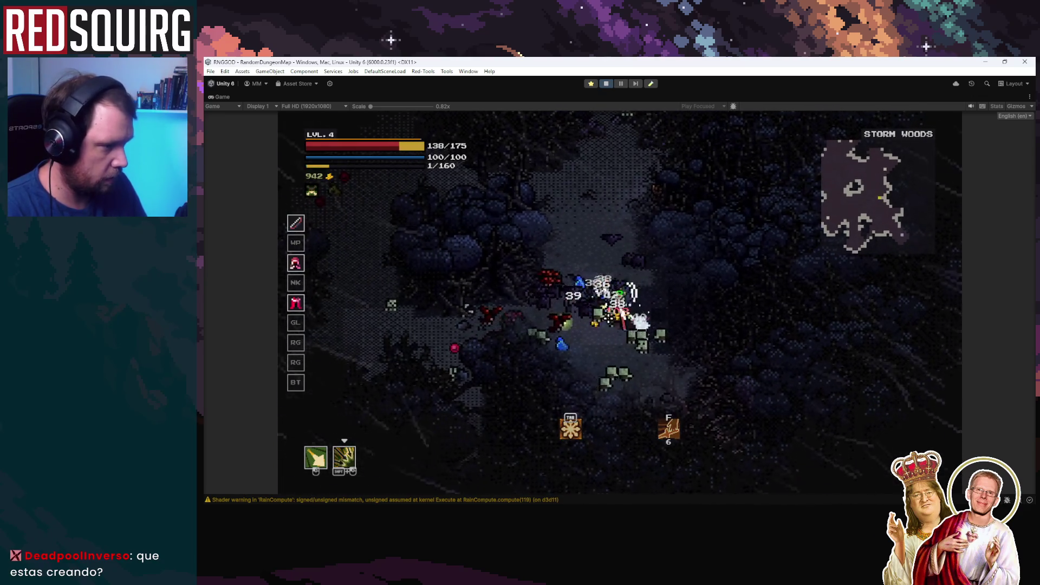
pyautogui.click(609, 293)
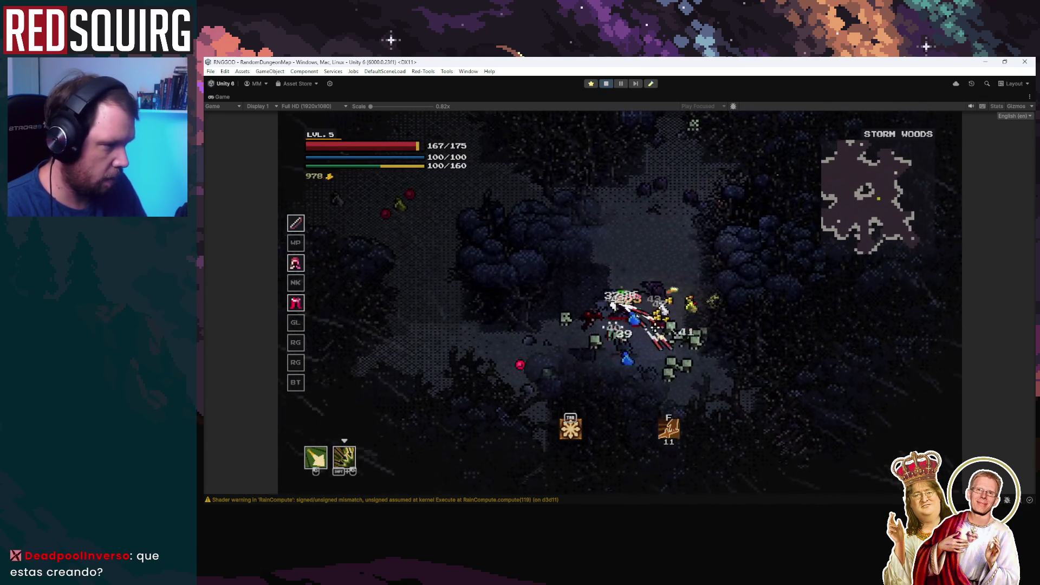
pyautogui.click(681, 298)
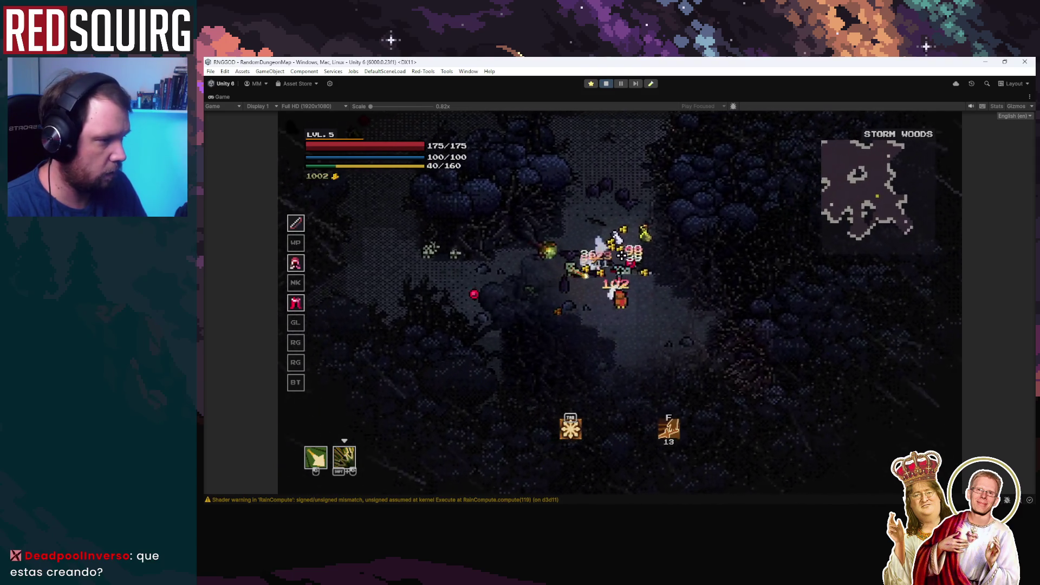
pyautogui.press('w')
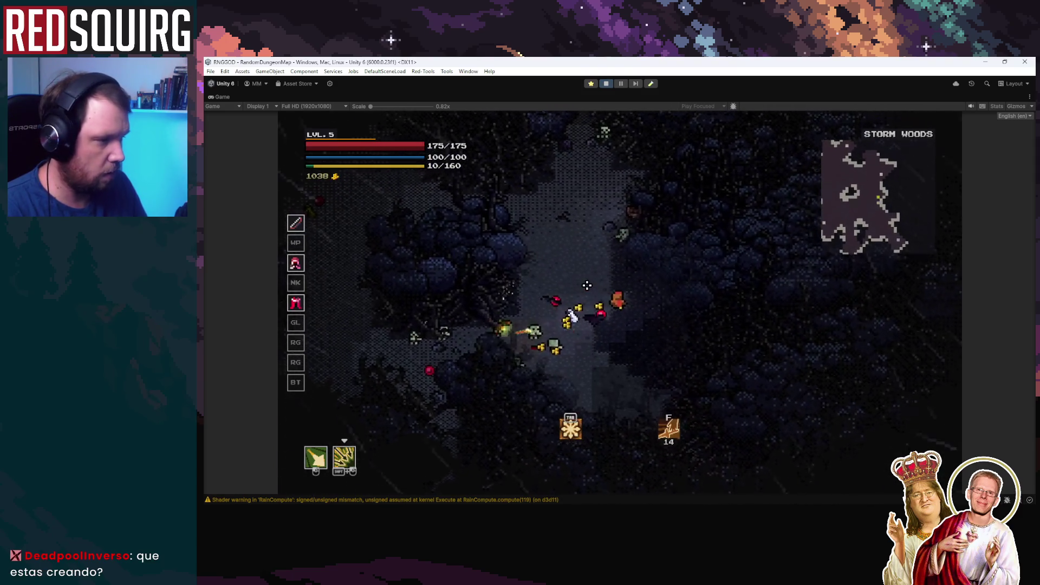
pyautogui.press('s')
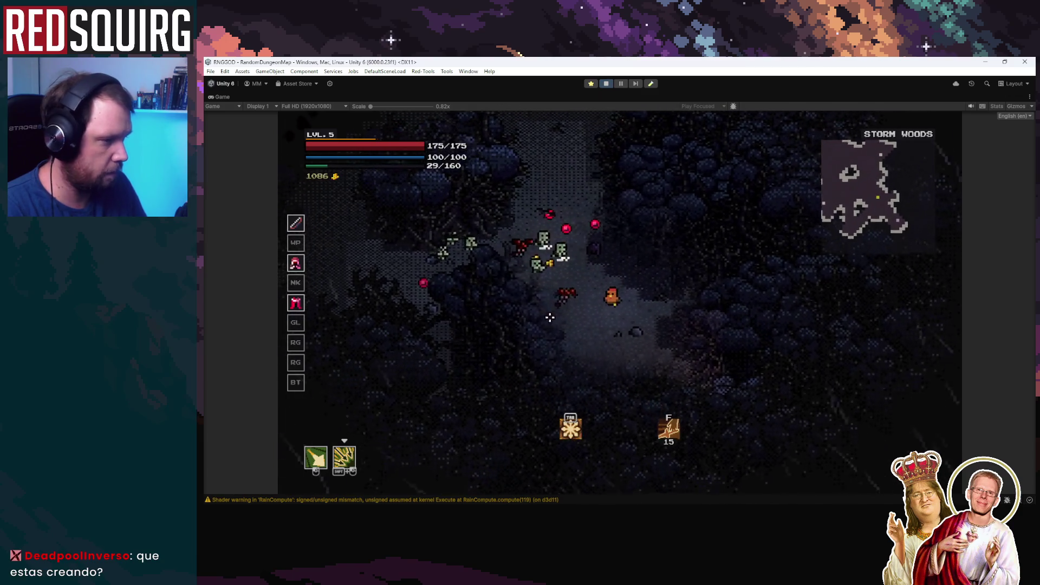
pyautogui.press('s')
pyautogui.click(581, 282)
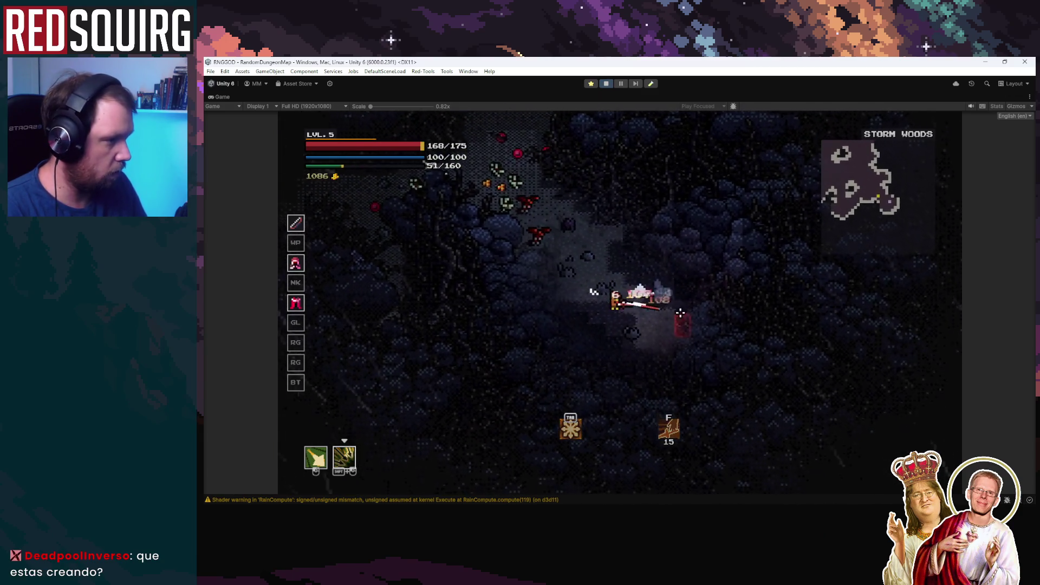
pyautogui.click(596, 260)
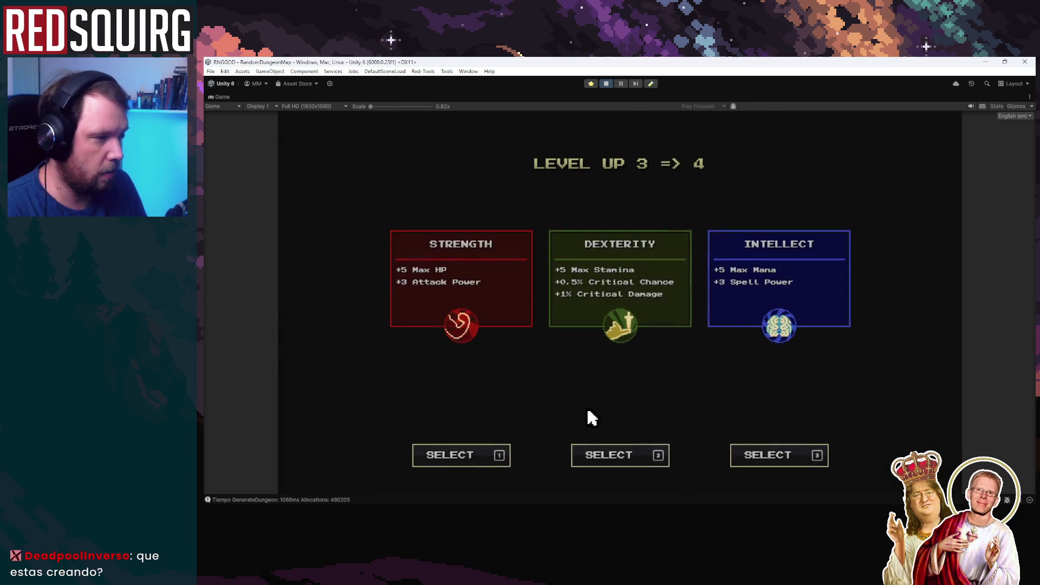
pyautogui.click(638, 293)
# Take Dexterity and a Hunter perk, then equip the Robe, Circlet, Amulet of Ox, Hood and Chain Mail.
pyautogui.click(635, 288)
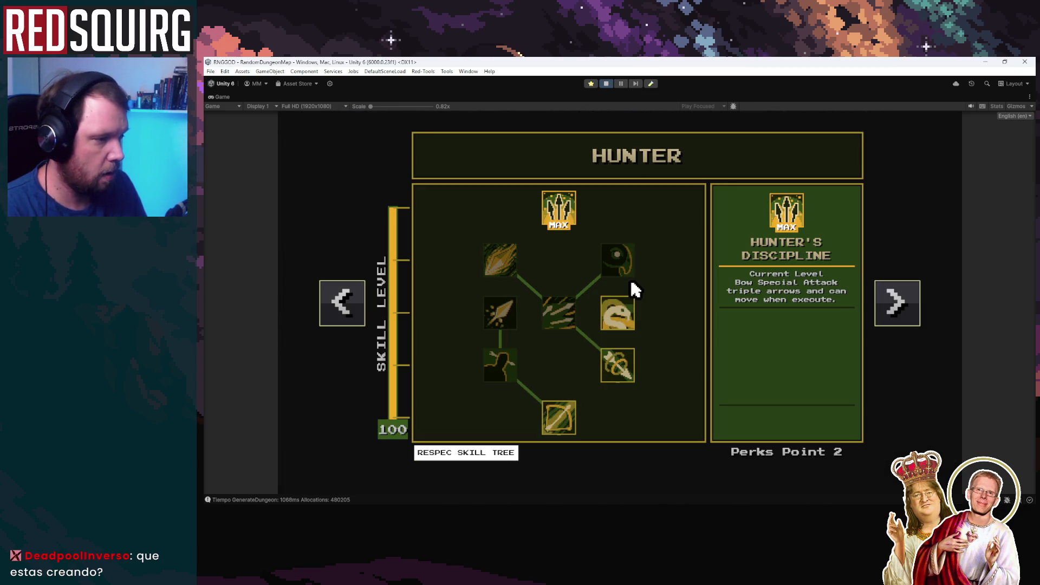
pyautogui.click(623, 372)
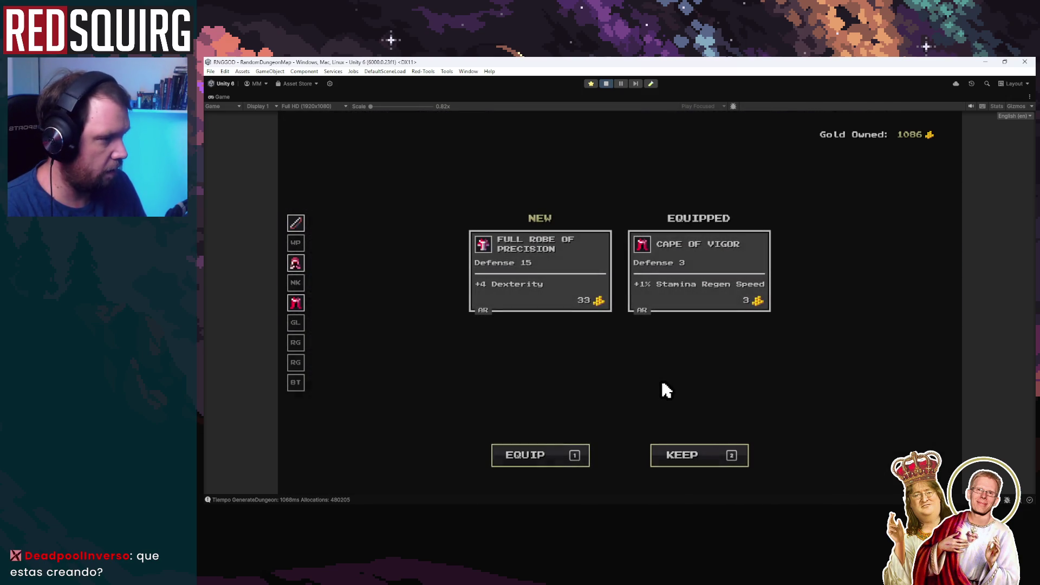
pyautogui.press('1')
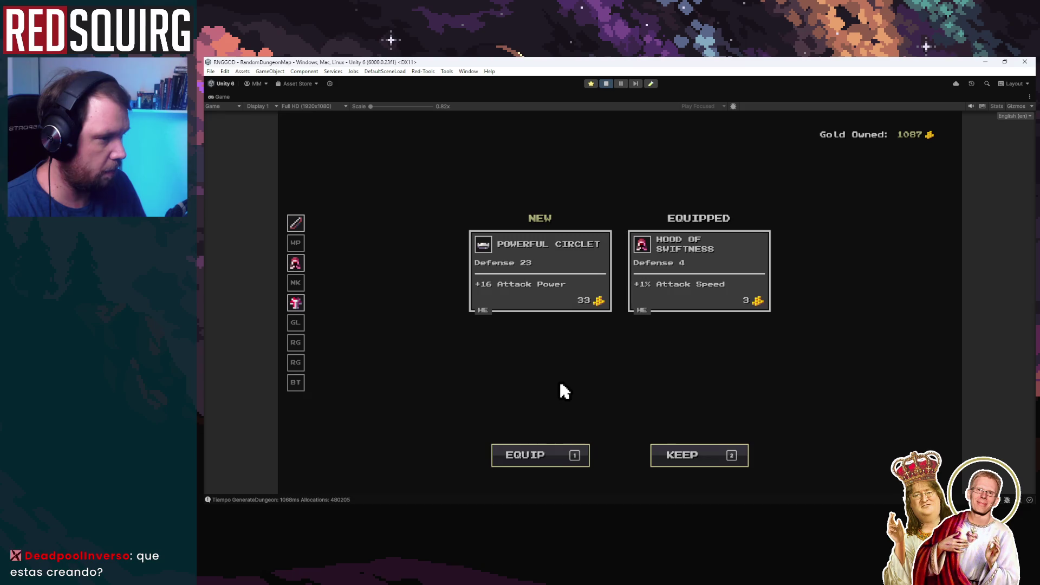
pyautogui.press('1')
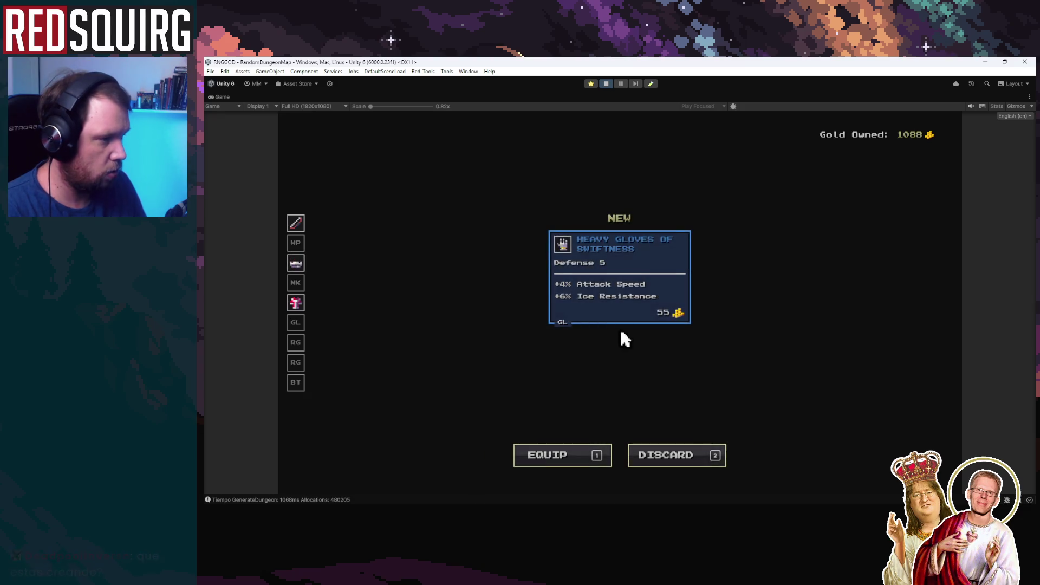
pyautogui.press('1')
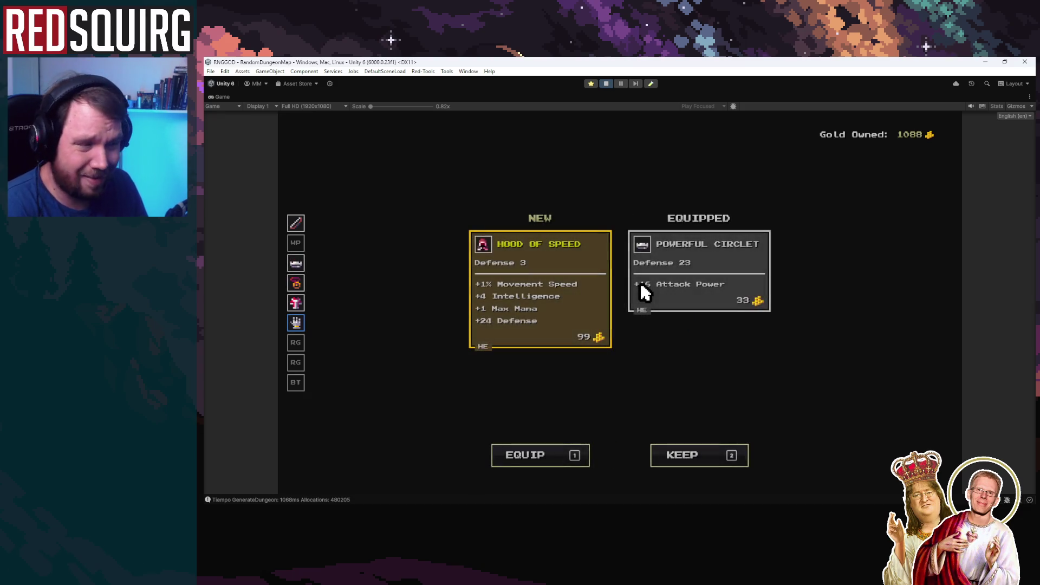
pyautogui.click(566, 326)
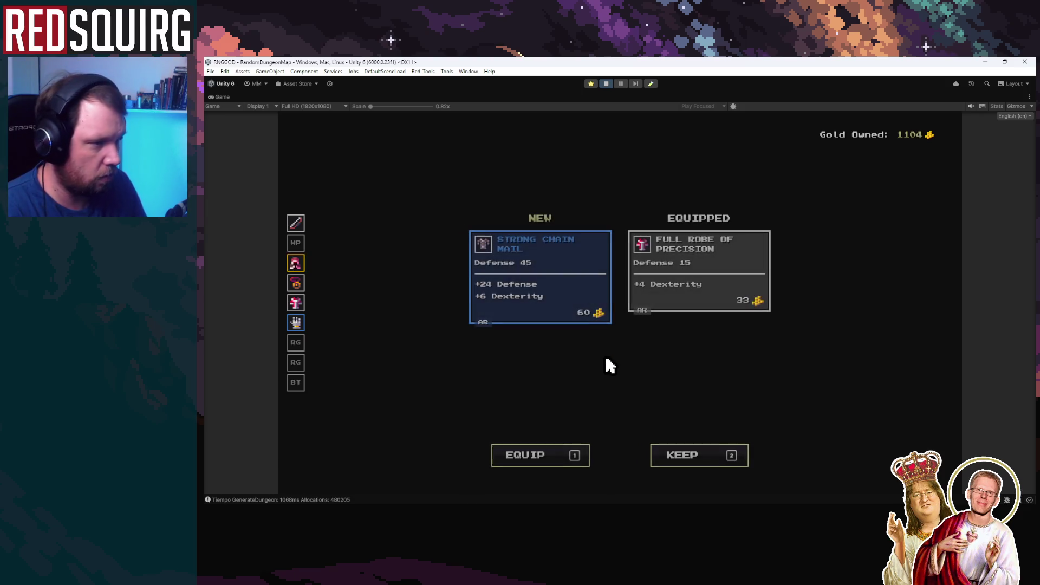
pyautogui.click(560, 300)
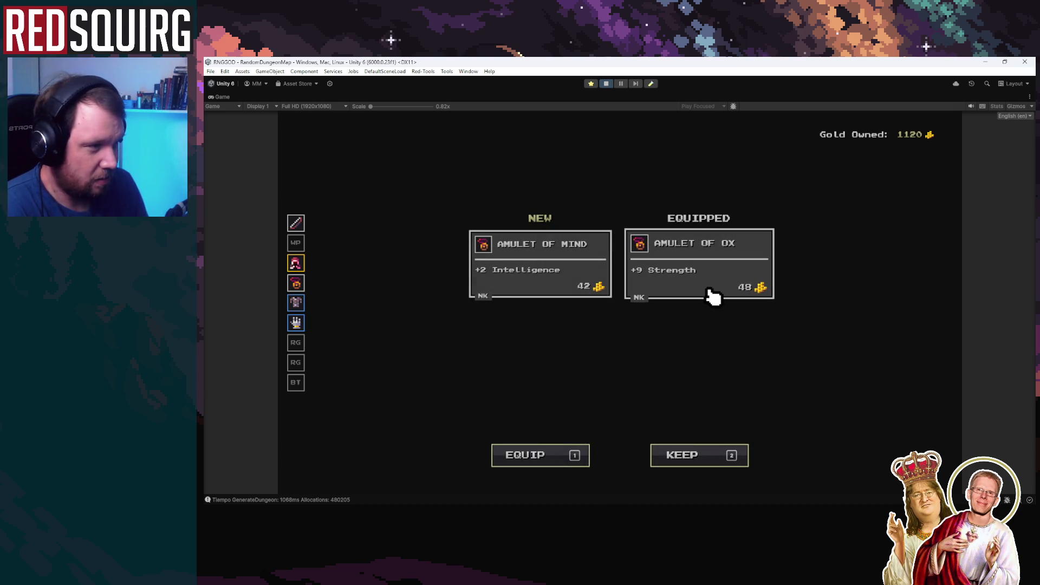
# Keep Amulet of Ox and Hood of Speed over new offers; equip Flaming Ring, Ring of Luck and Savage Flamberge.
pyautogui.click(751, 299)
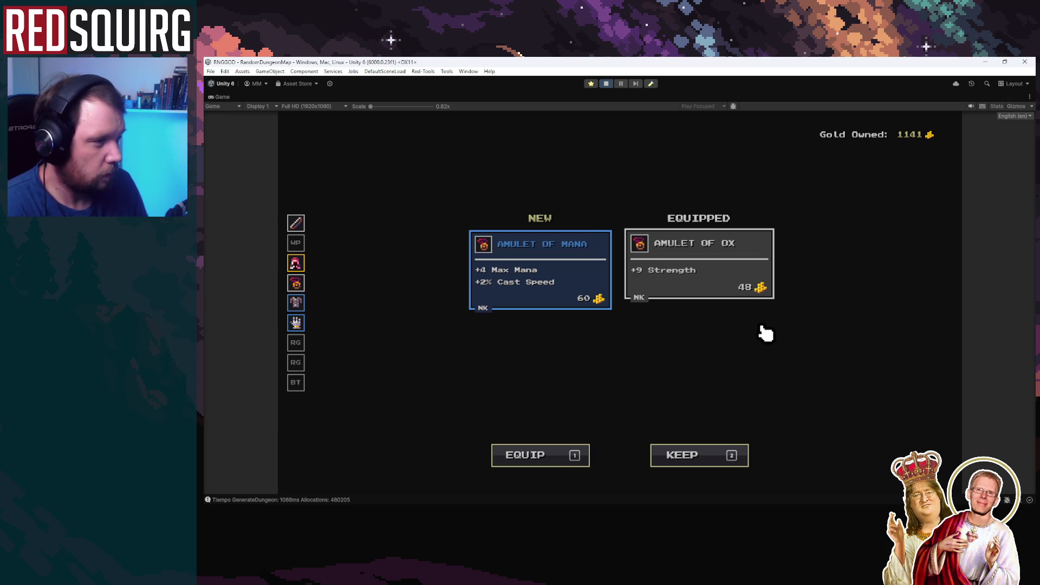
pyautogui.click(725, 267)
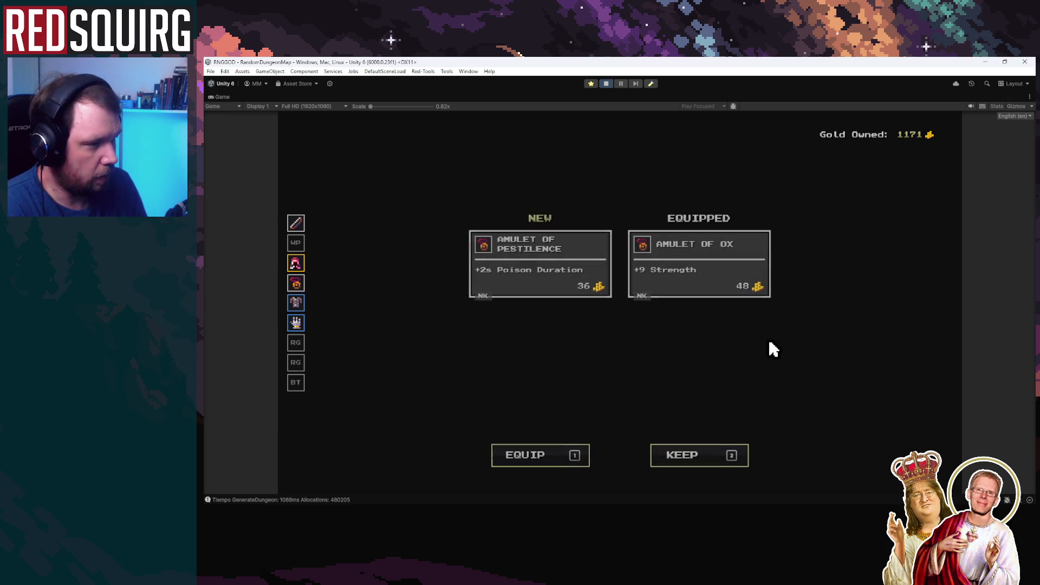
pyautogui.press('2')
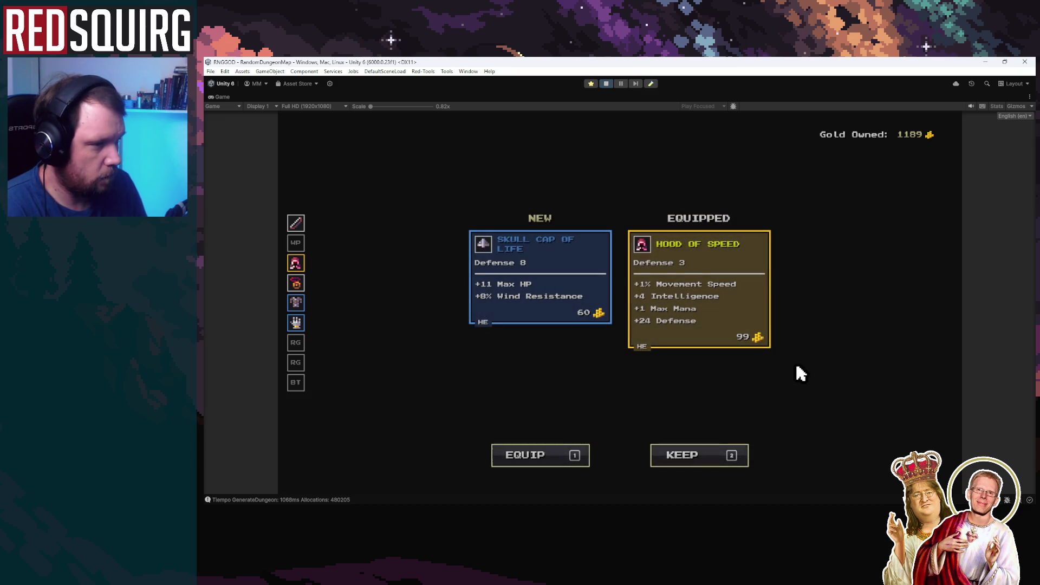
pyautogui.click(739, 340)
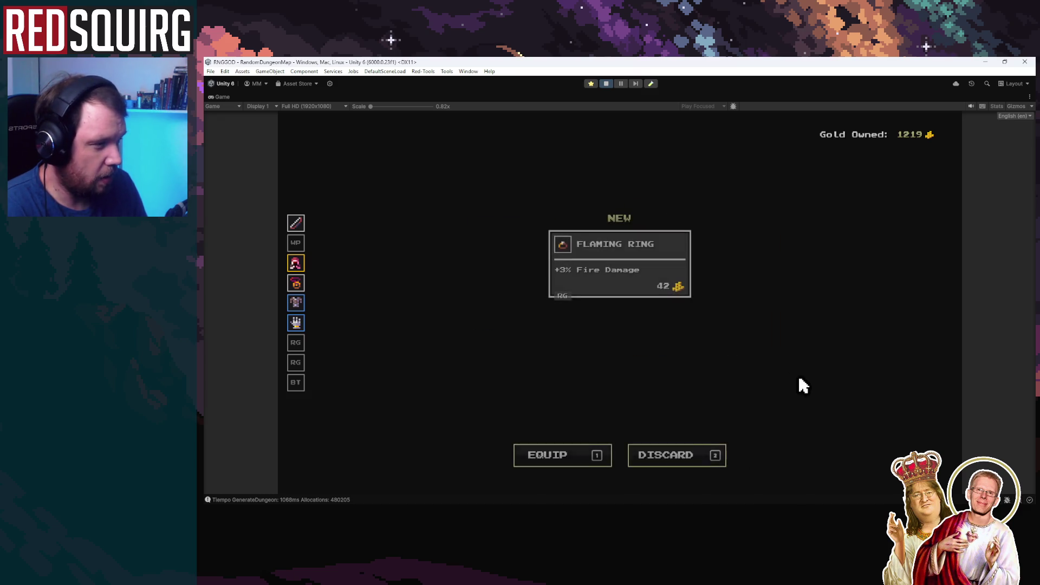
pyautogui.press('1')
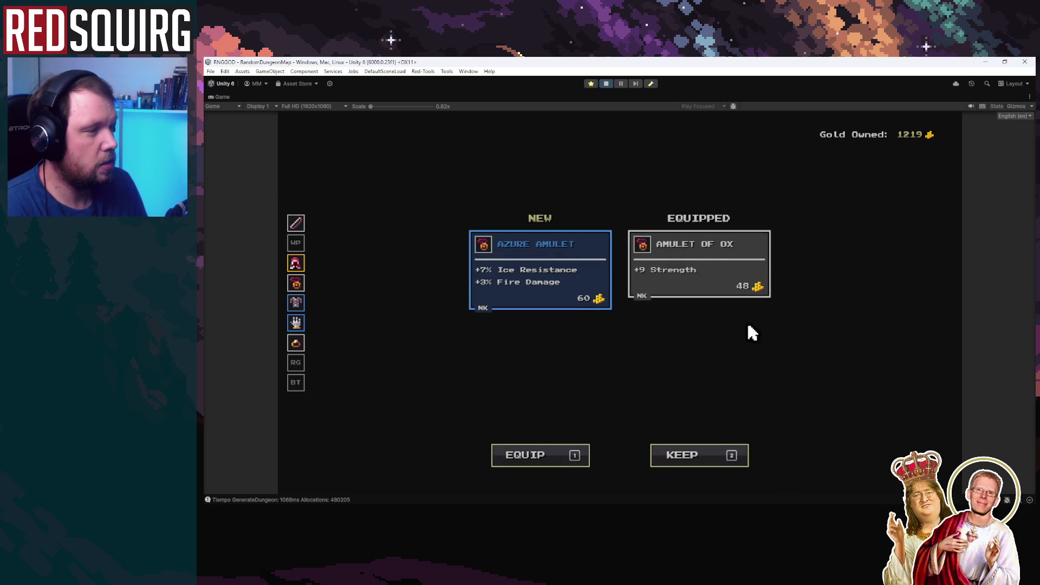
pyautogui.click(748, 295)
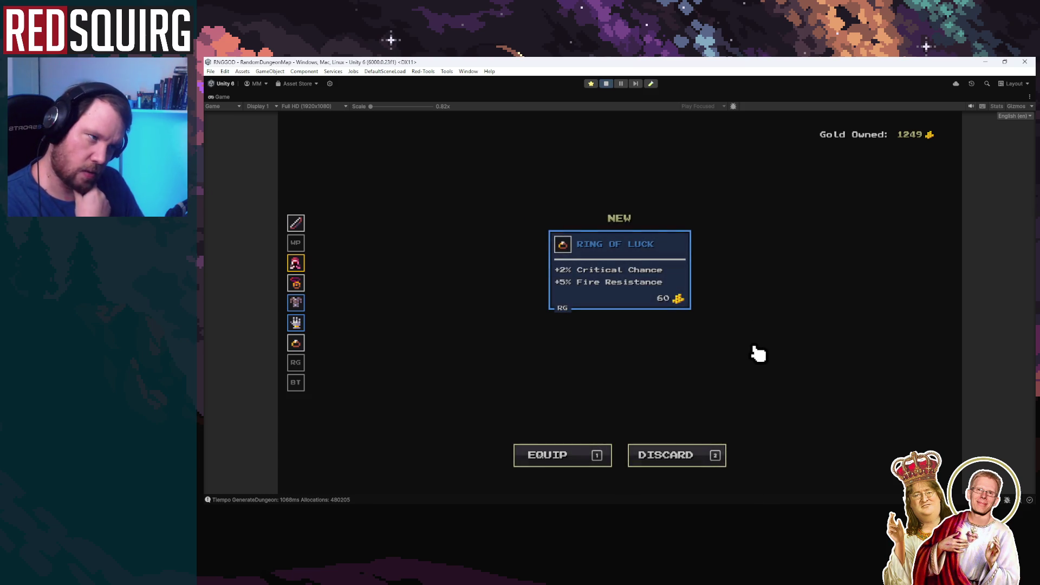
pyautogui.click(652, 280)
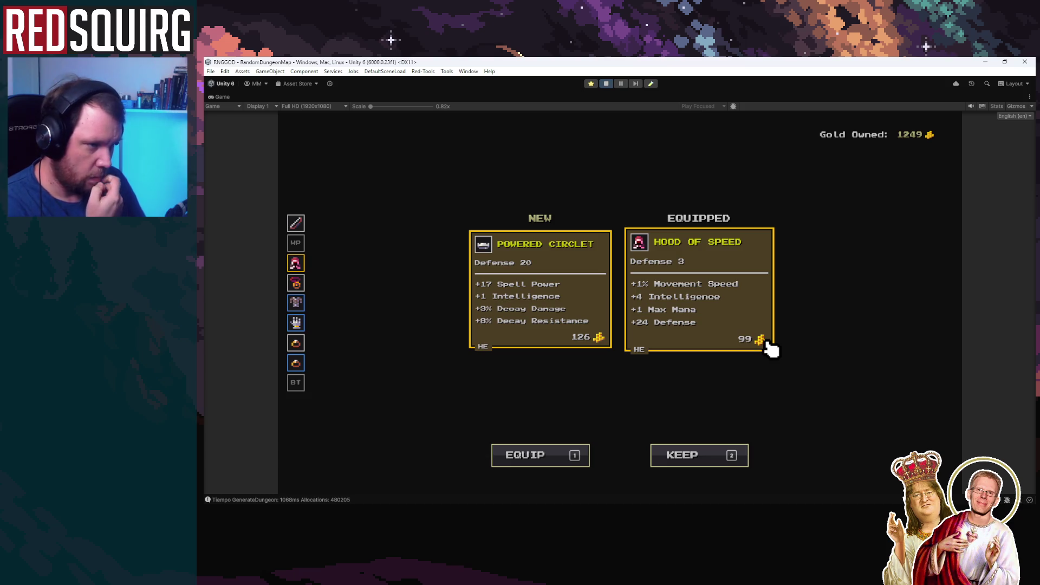
pyautogui.click(738, 325)
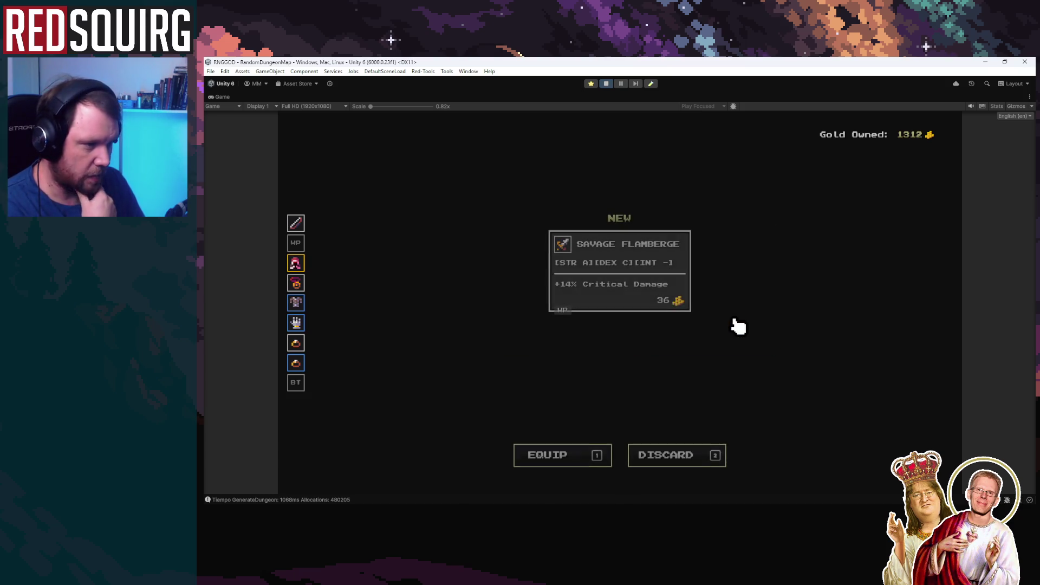
pyautogui.click(662, 294)
# Fight the enemies on the left side of the Dark Path with skill attacks.
pyautogui.press('a')
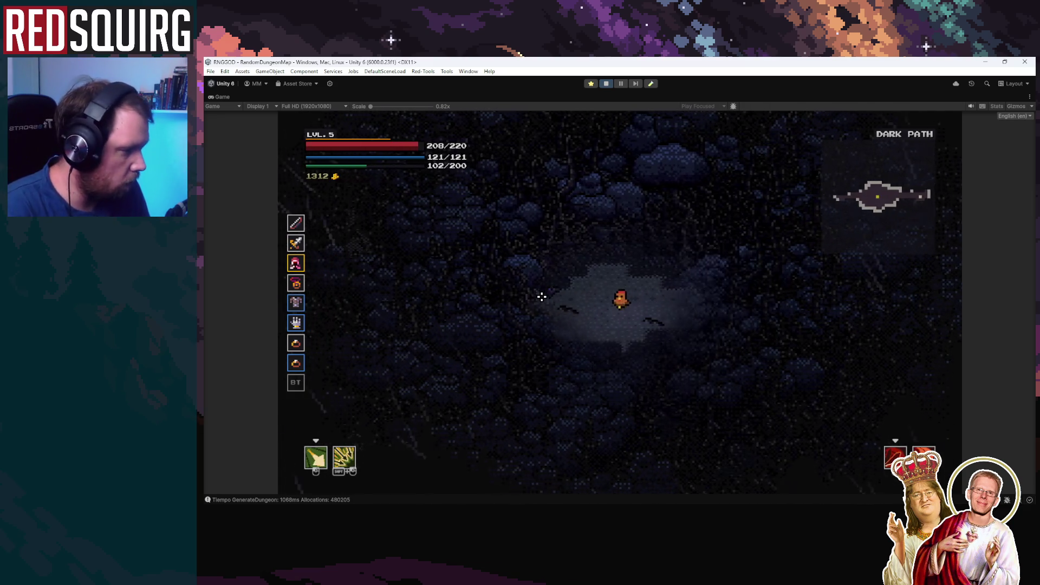
pyautogui.keyDown('shift'); pyautogui.click(598, 296); pyautogui.keyUp('shift')
pyautogui.keyDown('shift'); pyautogui.click(575, 298); pyautogui.keyUp('shift')
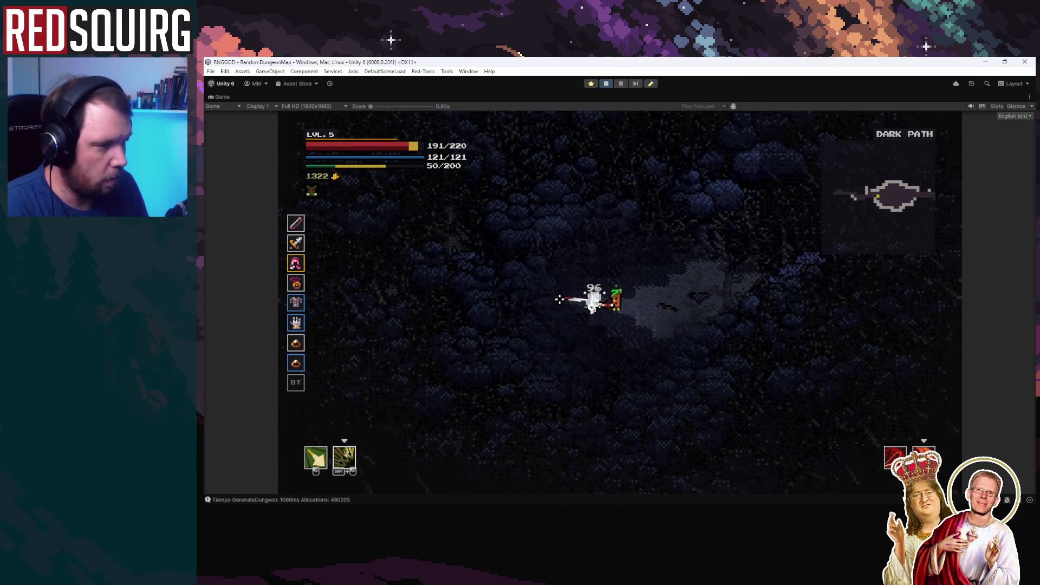
pyautogui.keyDown('shift'); pyautogui.click(578, 289); pyautogui.keyUp('shift')
pyautogui.press('a')
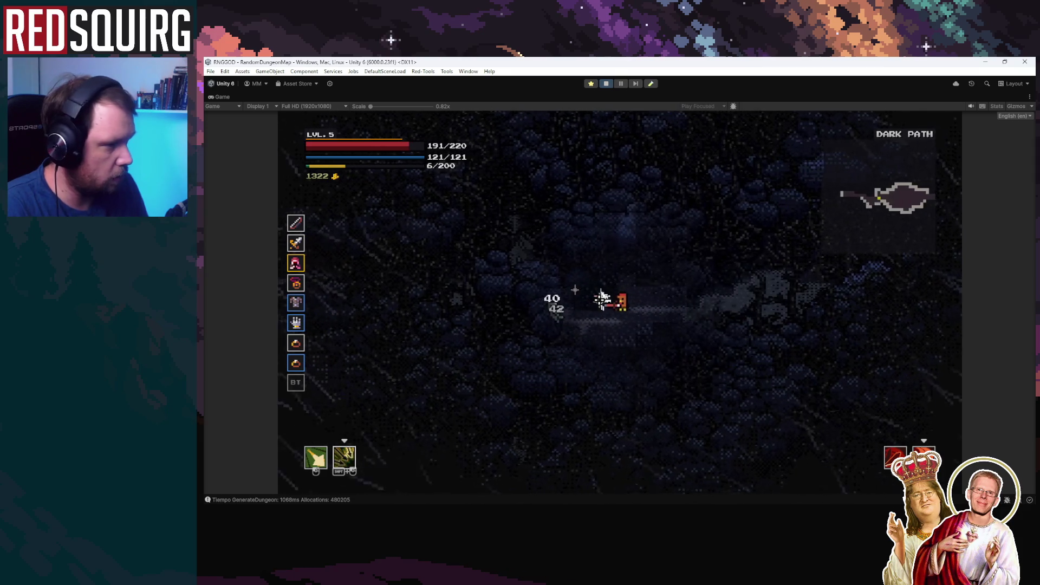
pyautogui.click(613, 285)
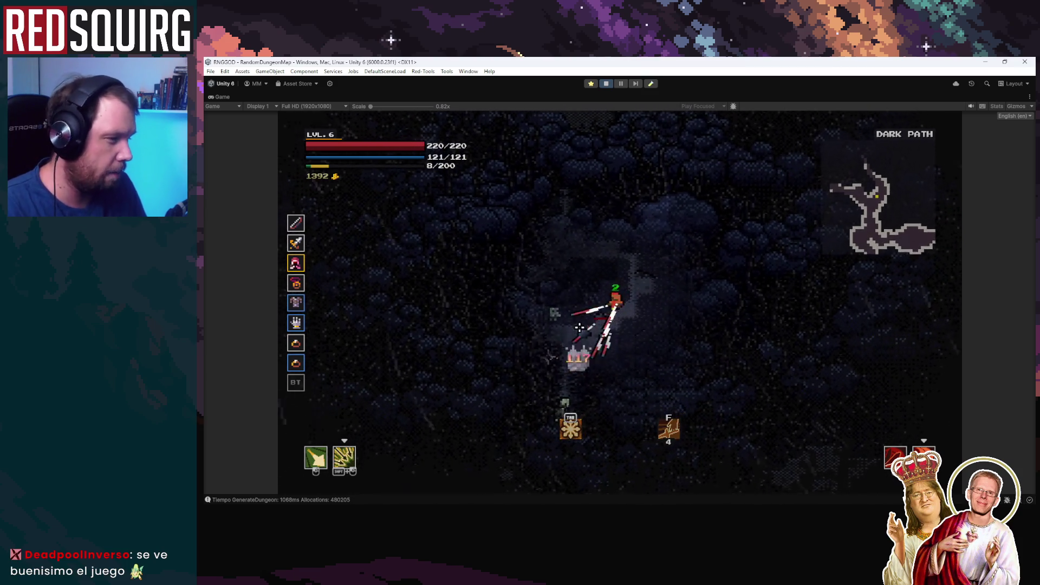
# Fight up the path collecting gold until level 6, take Dexterity and close the Hunter skill tree.
pyautogui.click(605, 288)
pyautogui.press('w')
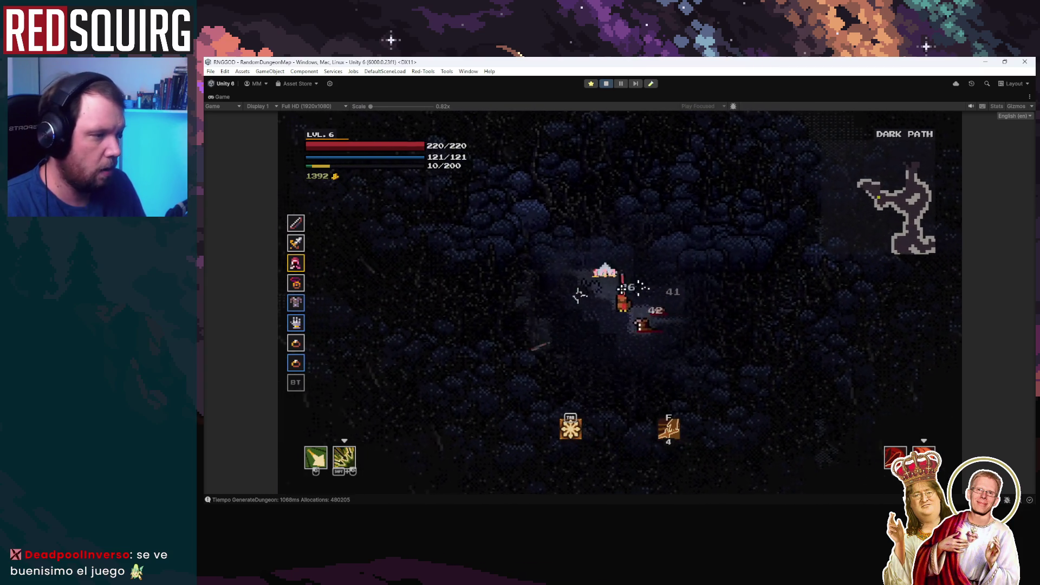
pyautogui.click(615, 294)
pyautogui.click(586, 298)
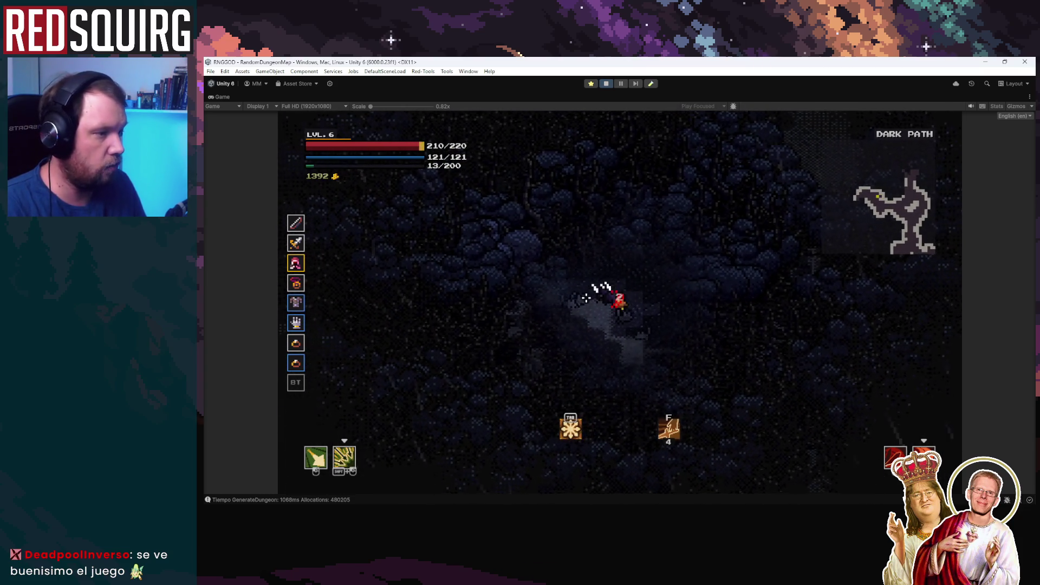
pyautogui.click(609, 313)
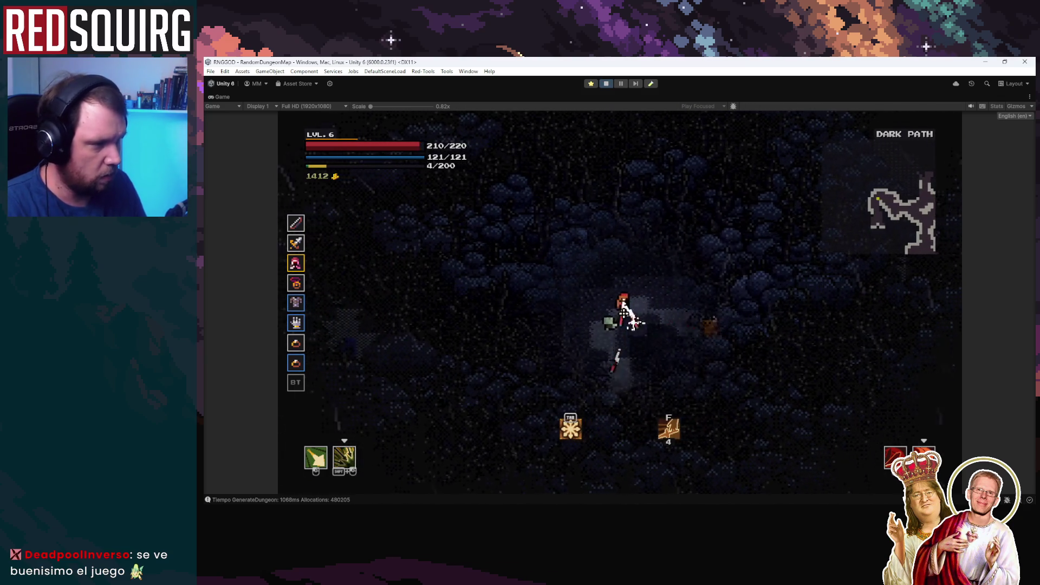
pyautogui.click(632, 327)
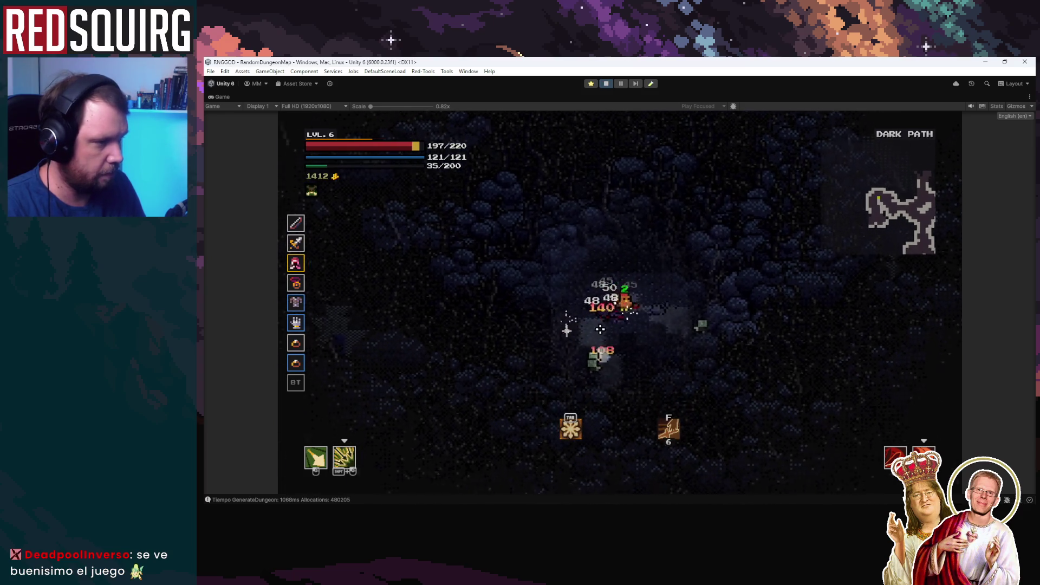
pyautogui.click(630, 321)
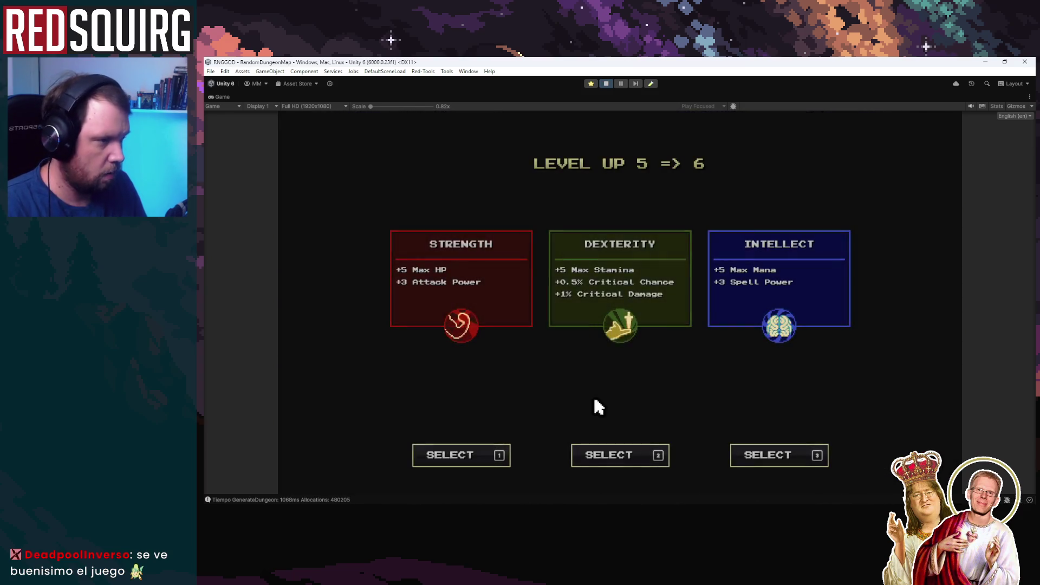
pyautogui.click(606, 455)
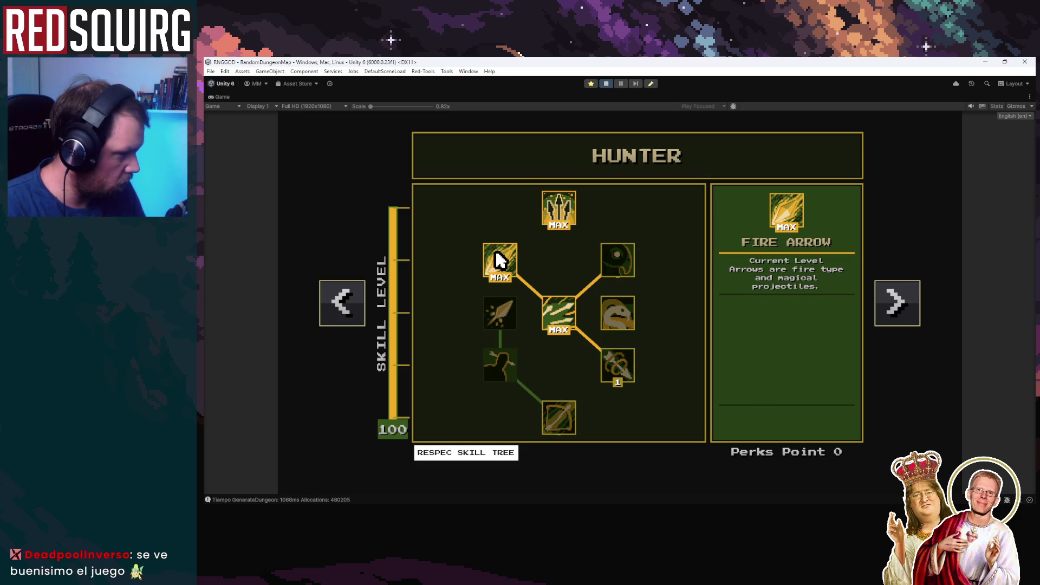
pyautogui.press('Escape')
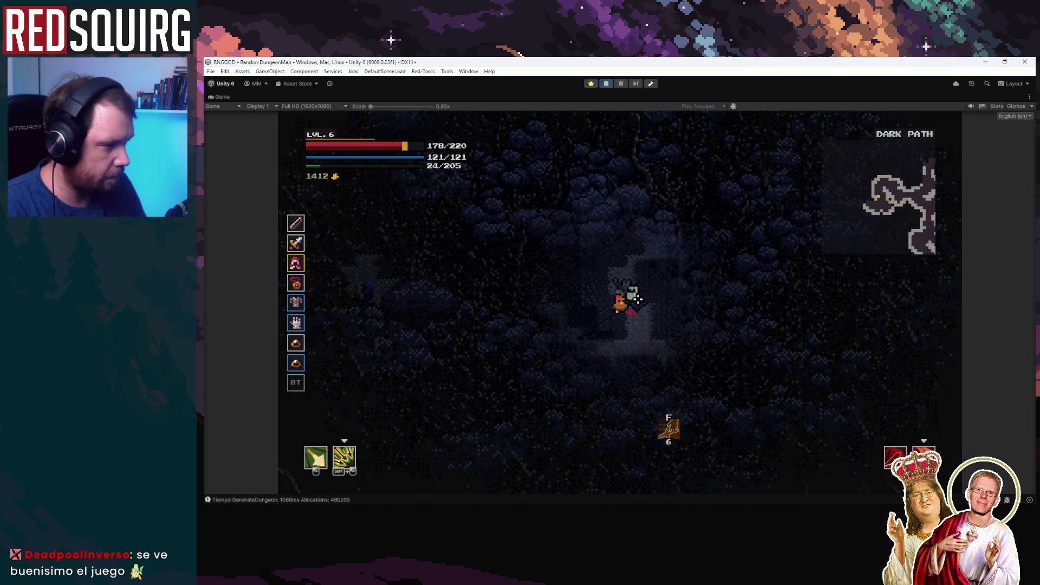
pyautogui.click(623, 287)
# Clear the last Dark Path enemies and collect their gold, reaching 1482 gold.
pyautogui.click(583, 265)
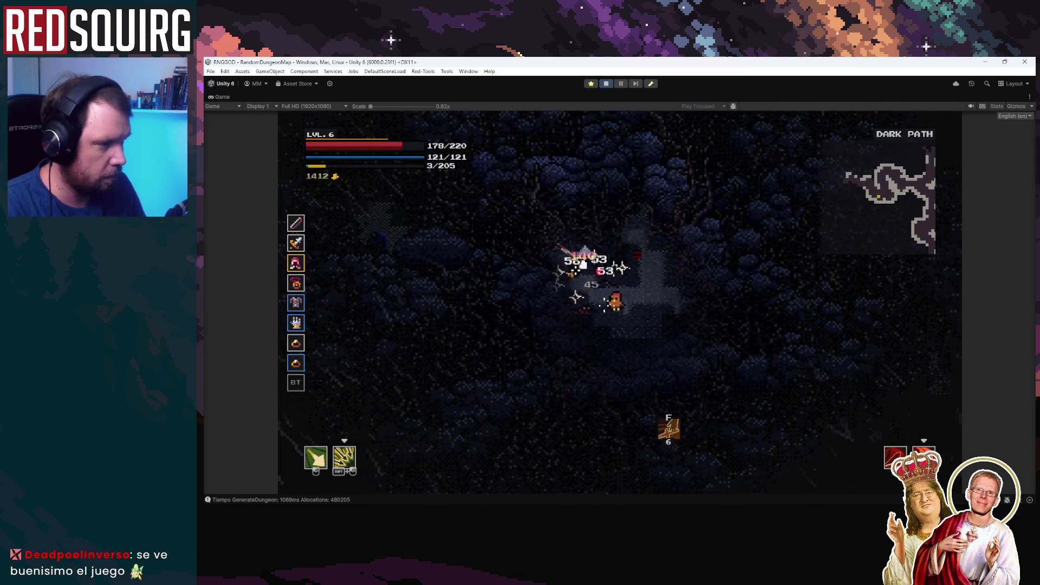
pyautogui.click(584, 271)
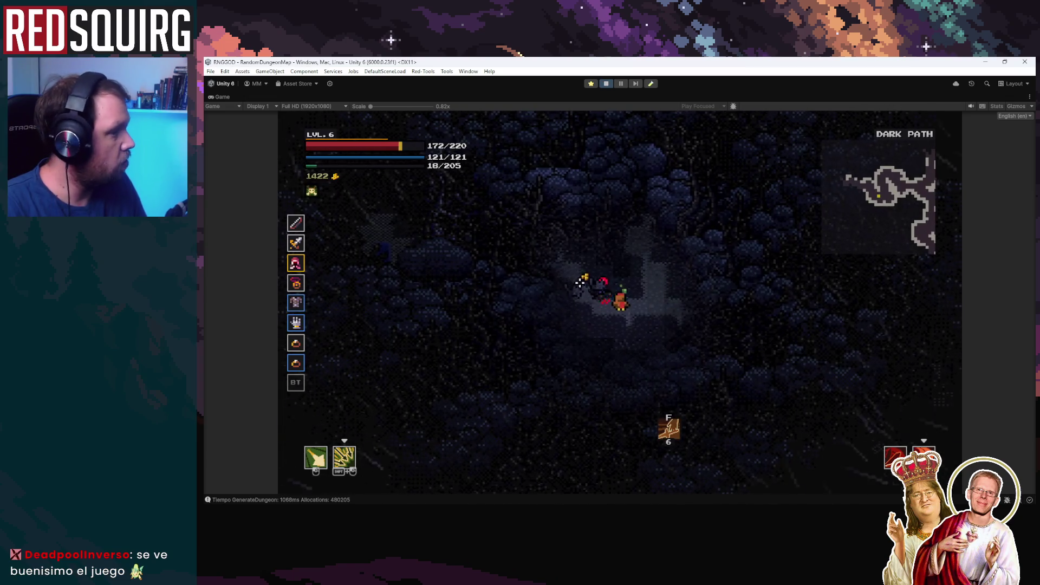
pyautogui.keyDown('shift'); pyautogui.click(592, 297); pyautogui.keyUp('shift')
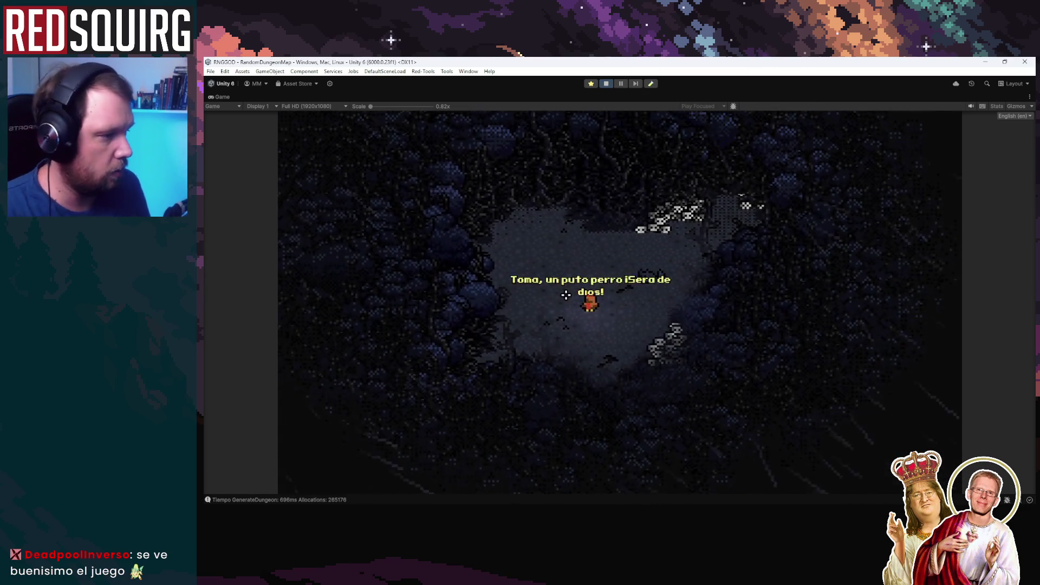
# Dismiss the dialogue and attack Dark Moor enemies until the Level Up 6 => 7 screen appears.
pyautogui.click(566, 295)
pyautogui.click(650, 322)
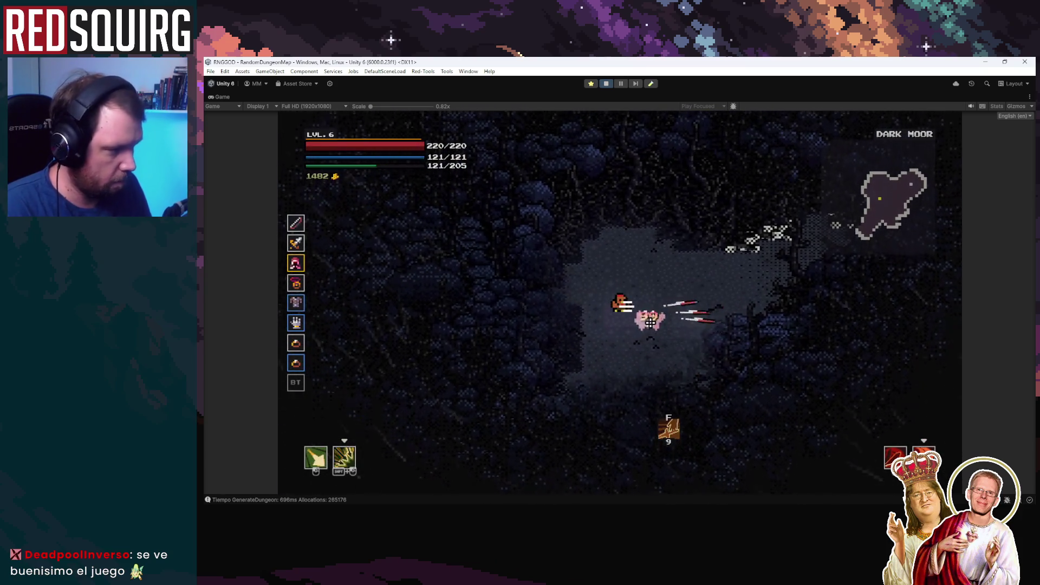
pyautogui.click(650, 322)
pyautogui.click(629, 309)
pyautogui.click(613, 296)
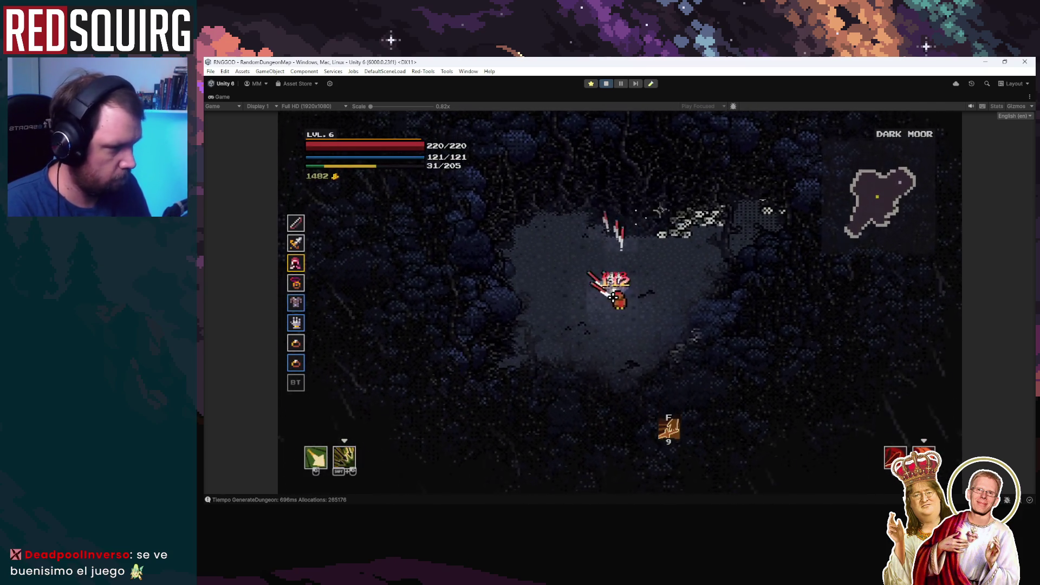
pyautogui.click(628, 333)
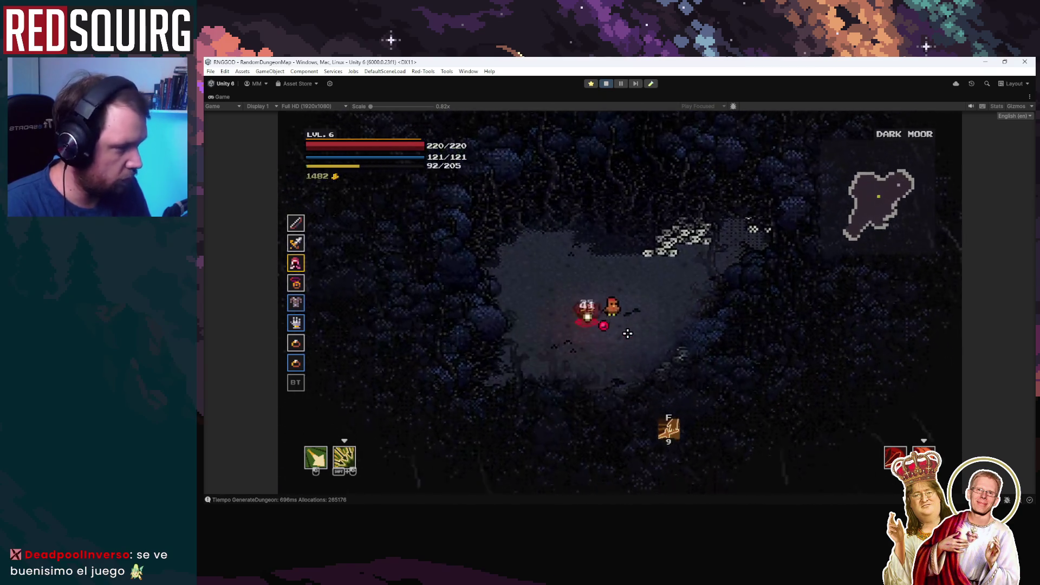
pyautogui.click(628, 334)
pyautogui.click(587, 308)
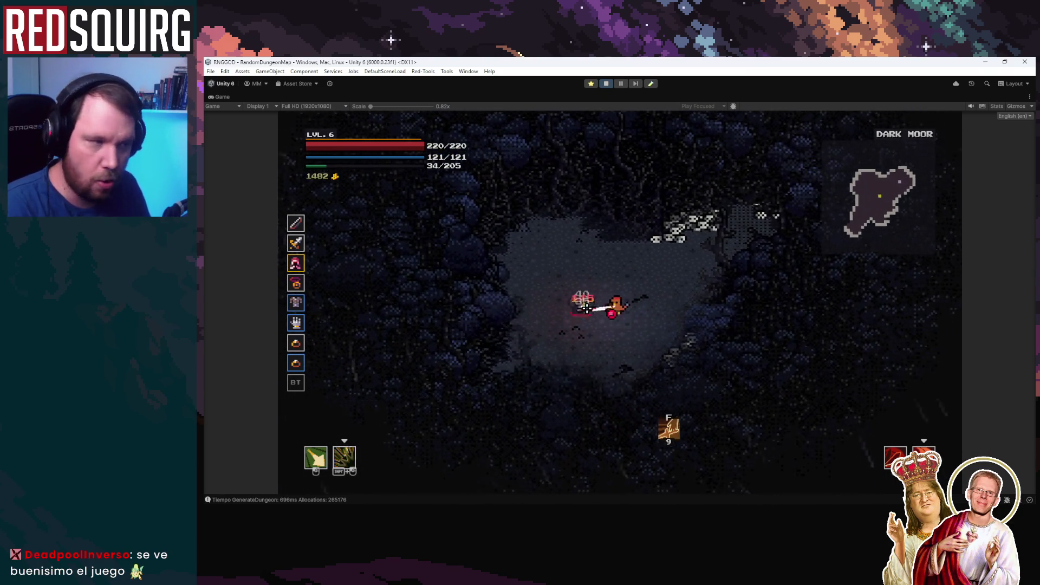
pyautogui.click(587, 307)
pyautogui.click(667, 305)
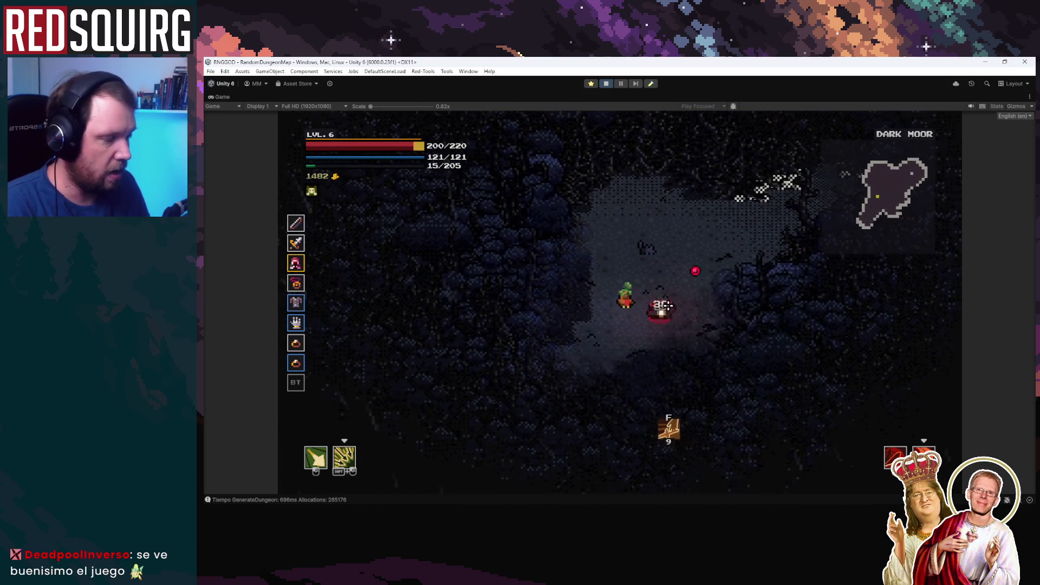
pyautogui.click(578, 296)
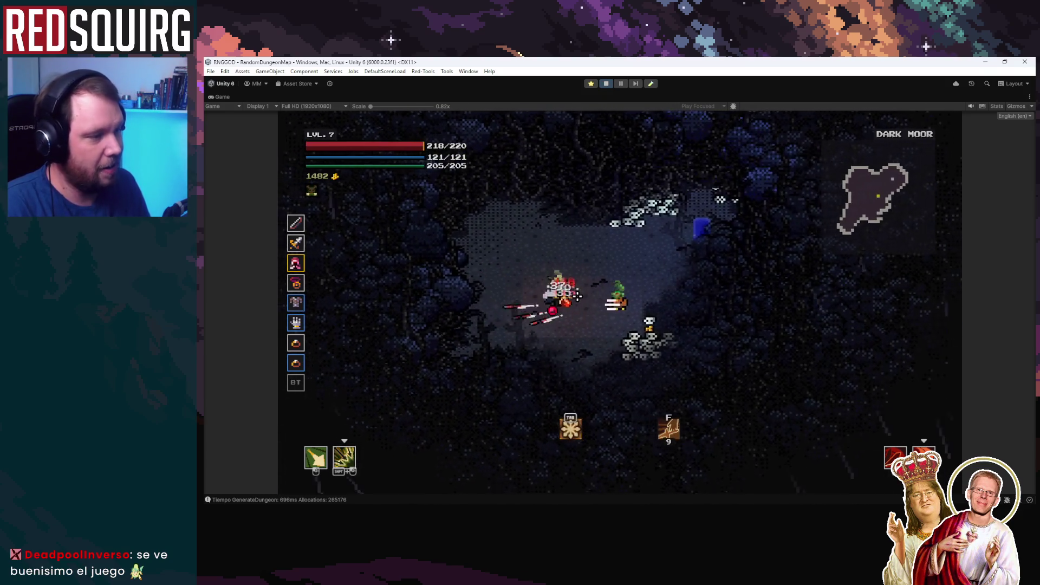
pyautogui.click(640, 320)
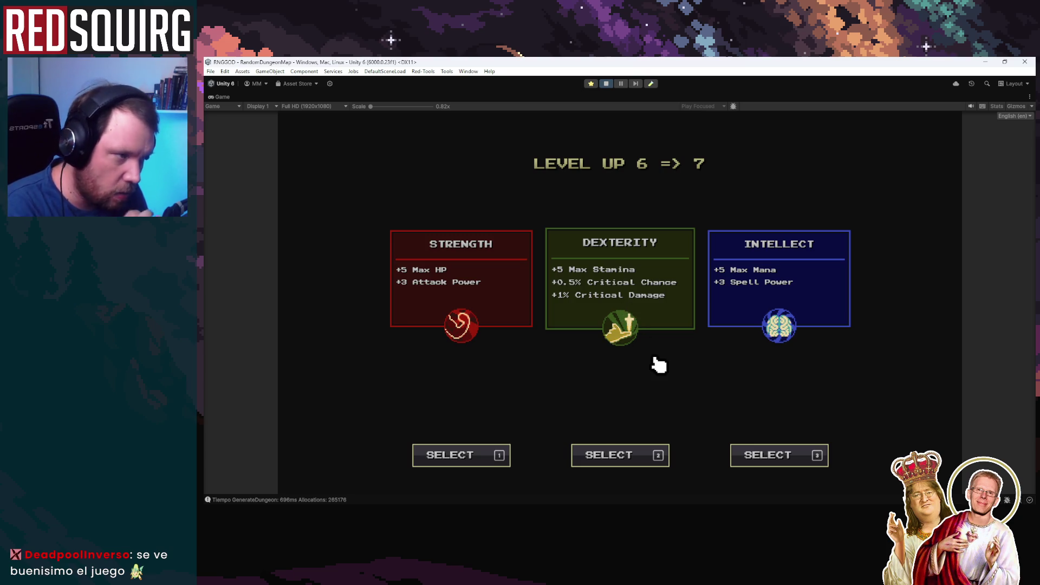
# Take Dexterity, put the perk into Quick Shot, and keep the hood and Savage Long Bow over new loot.
pyautogui.click(645, 298)
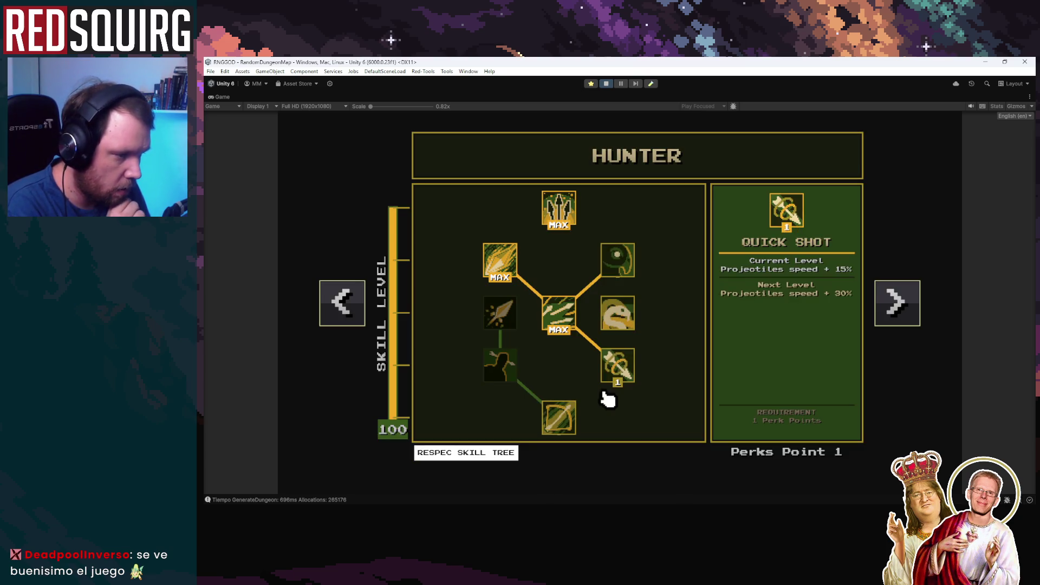
pyautogui.click(560, 420)
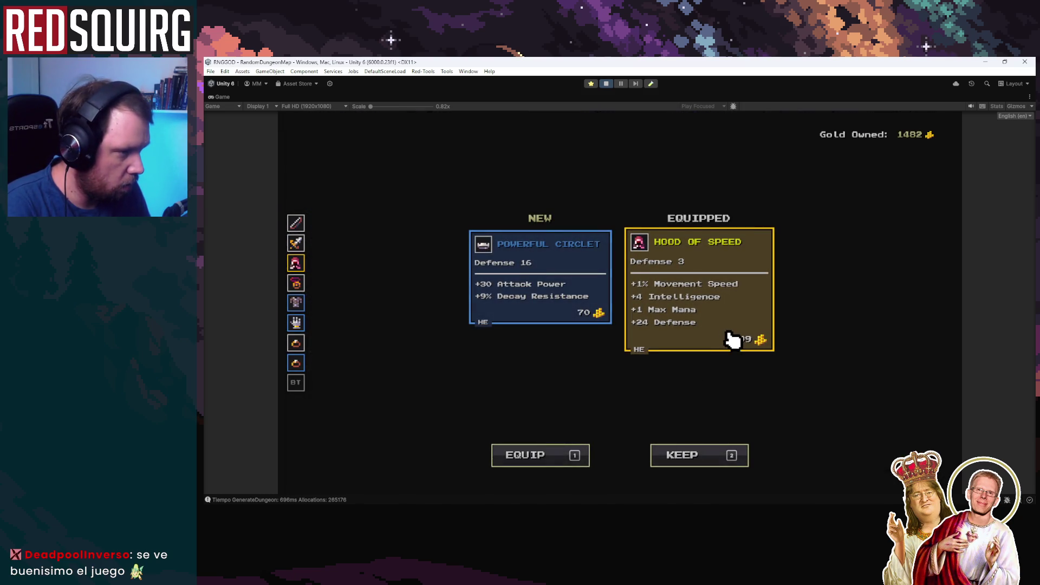
pyautogui.click(733, 341)
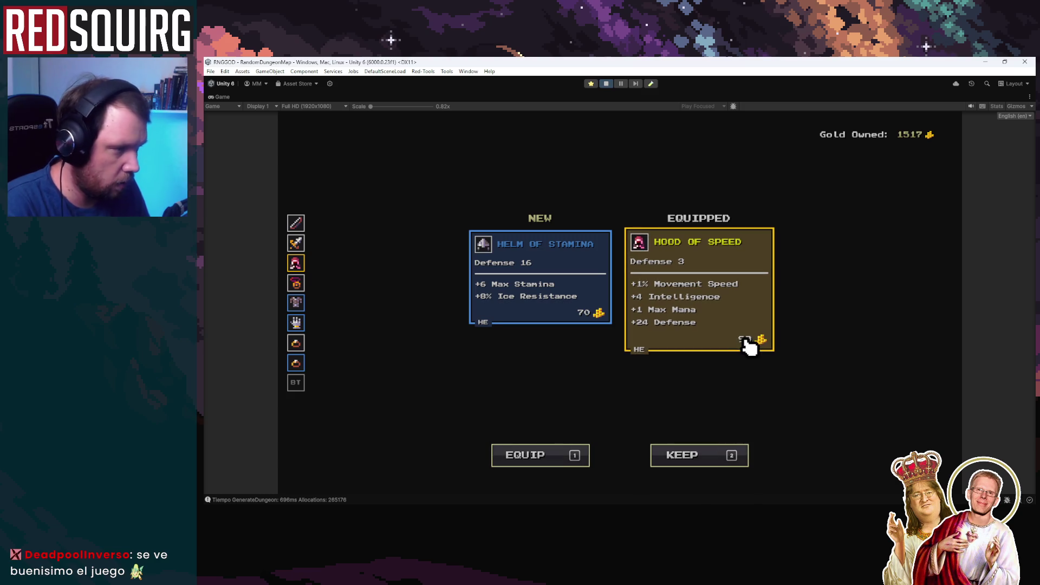
pyautogui.click(746, 343)
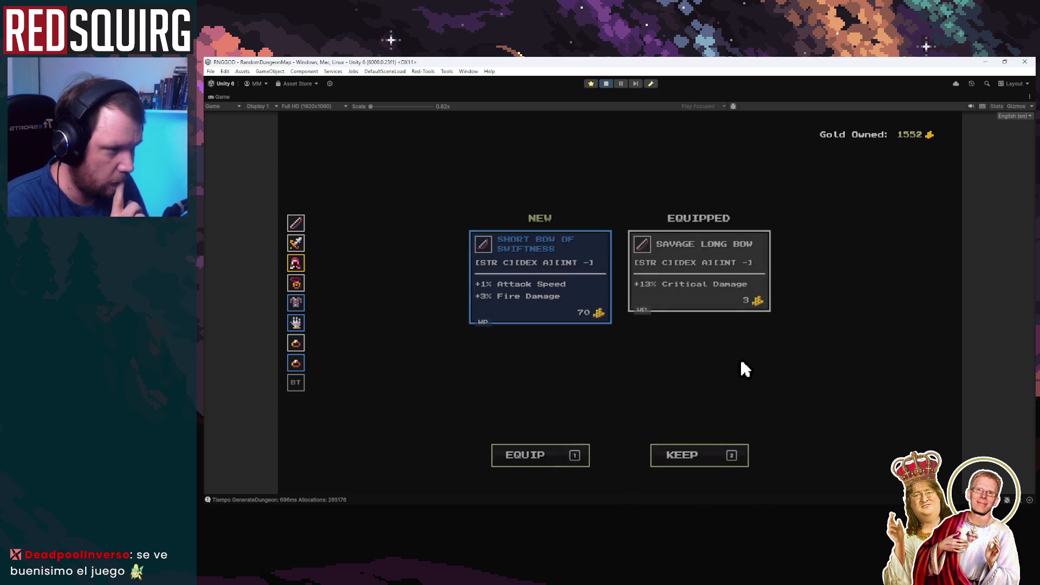
pyautogui.press('2')
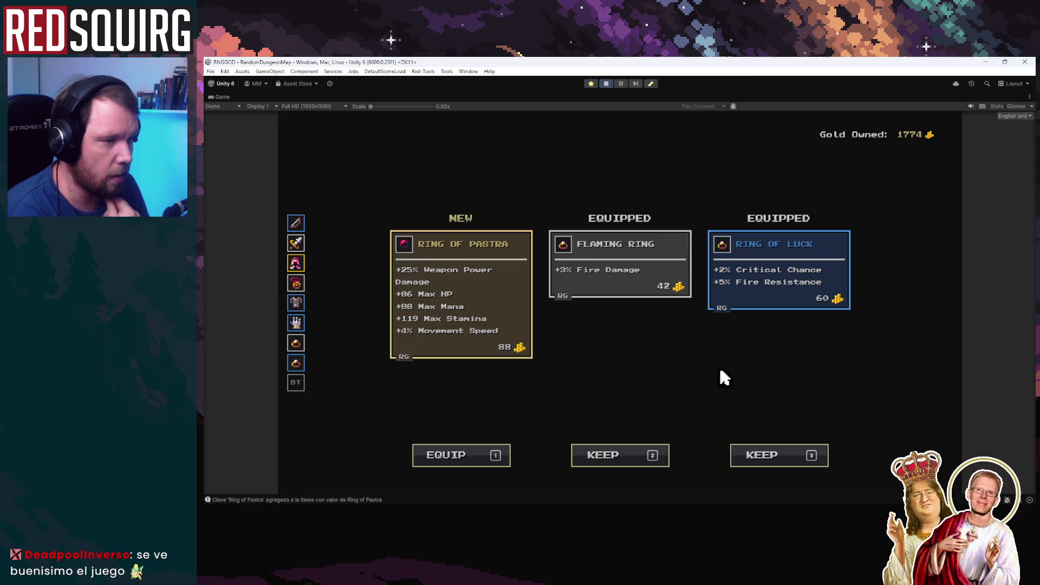
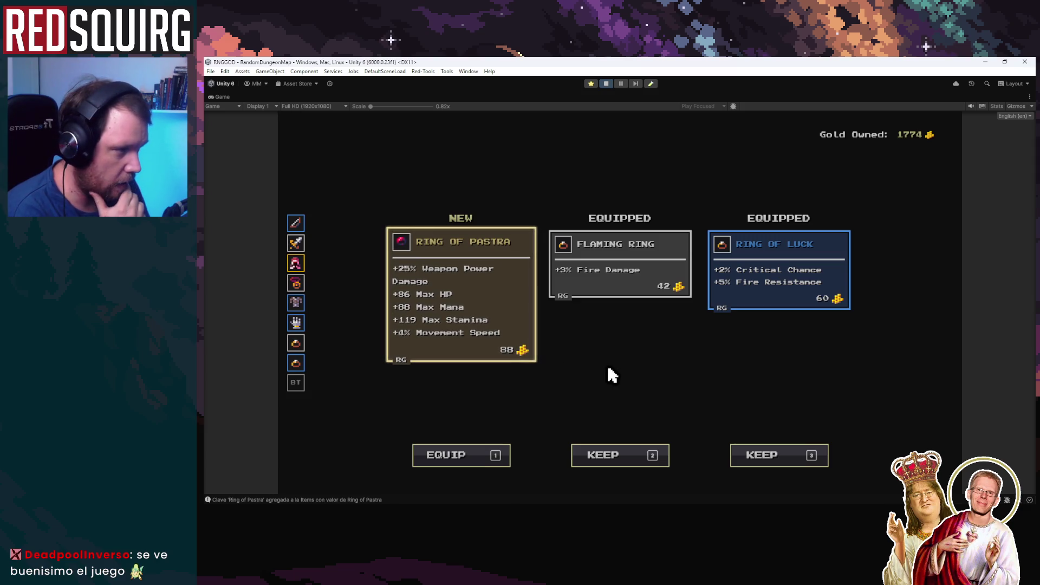
# Equip the Ring of Pastra over the Ring of Luck, settle the Bastard Sword comparison, and walk into the Dark Moor portal.
pyautogui.click(780, 302)
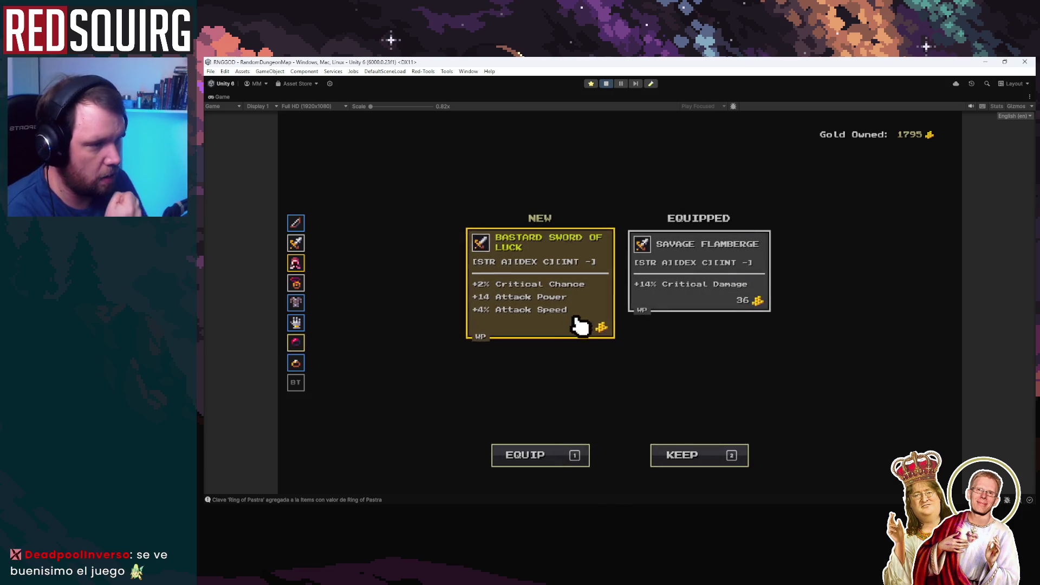
pyautogui.click(580, 325)
pyautogui.press('d')
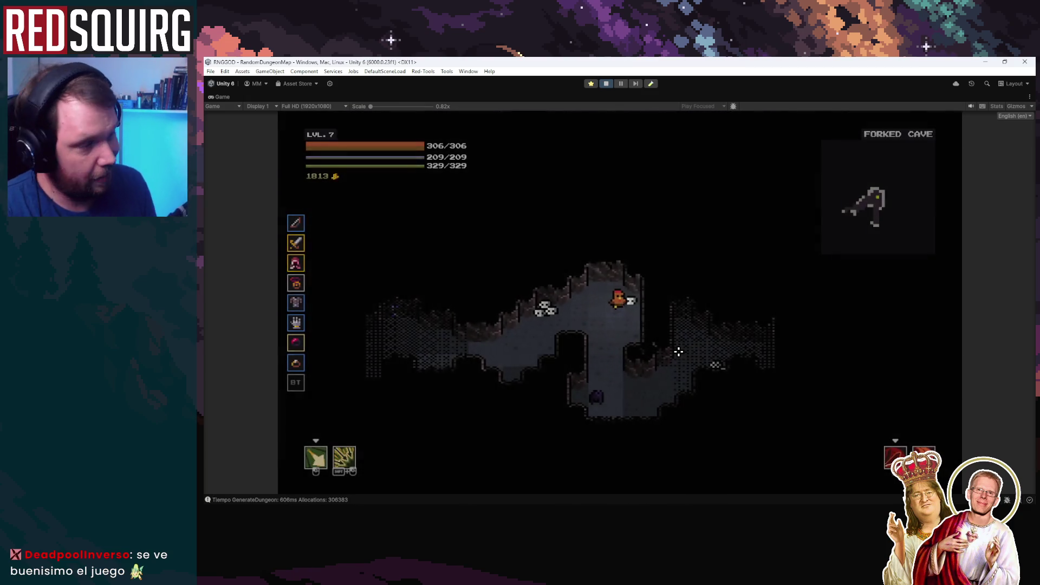
# Move down and up the cave, slashing the green enemies and then the enemies to the left.
pyautogui.press('s')
pyautogui.press('w')
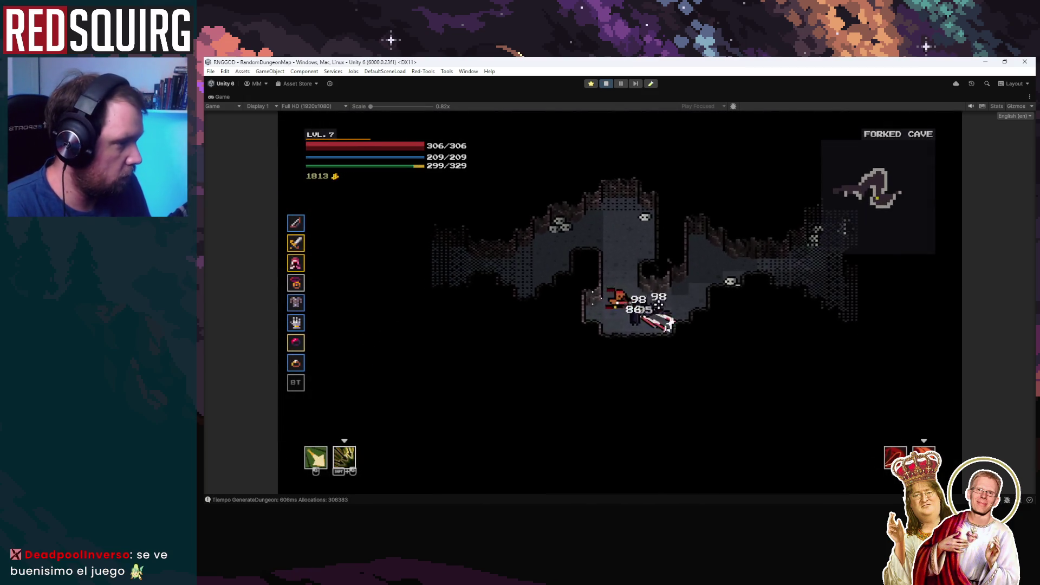
pyautogui.click(713, 285)
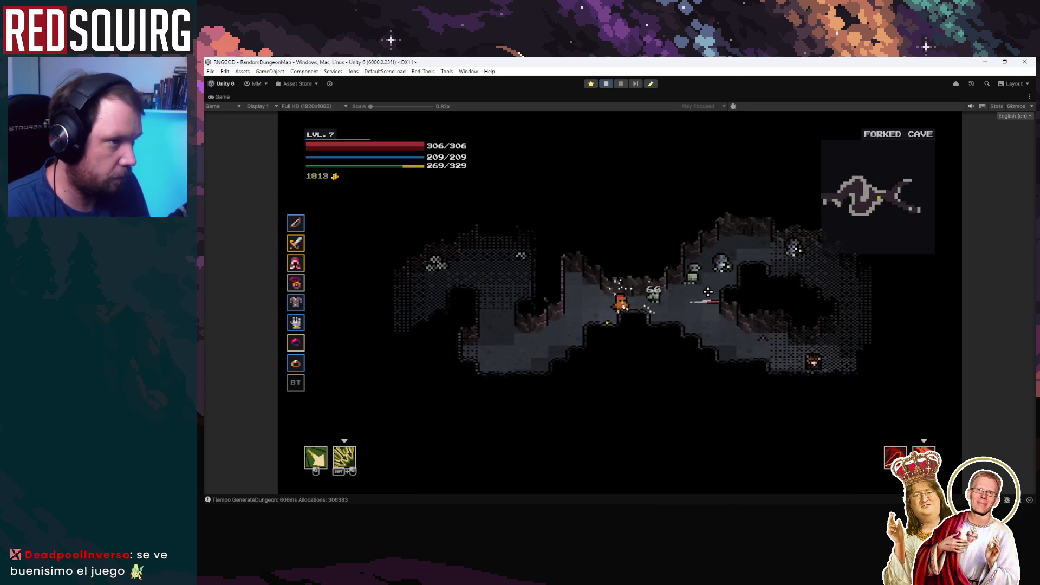
pyautogui.click(727, 300)
pyautogui.click(739, 317)
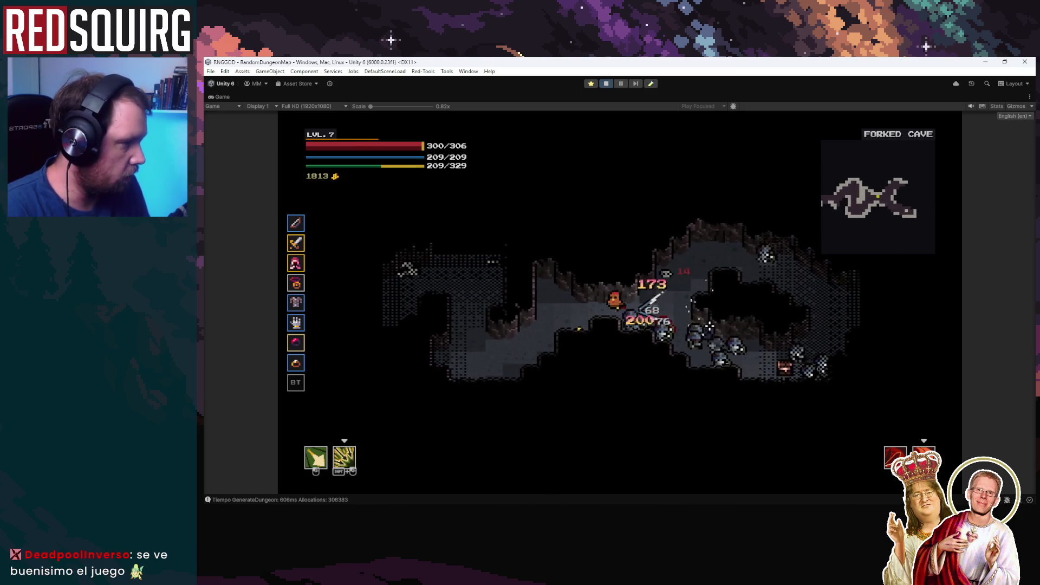
pyautogui.press('a')
pyautogui.press('w')
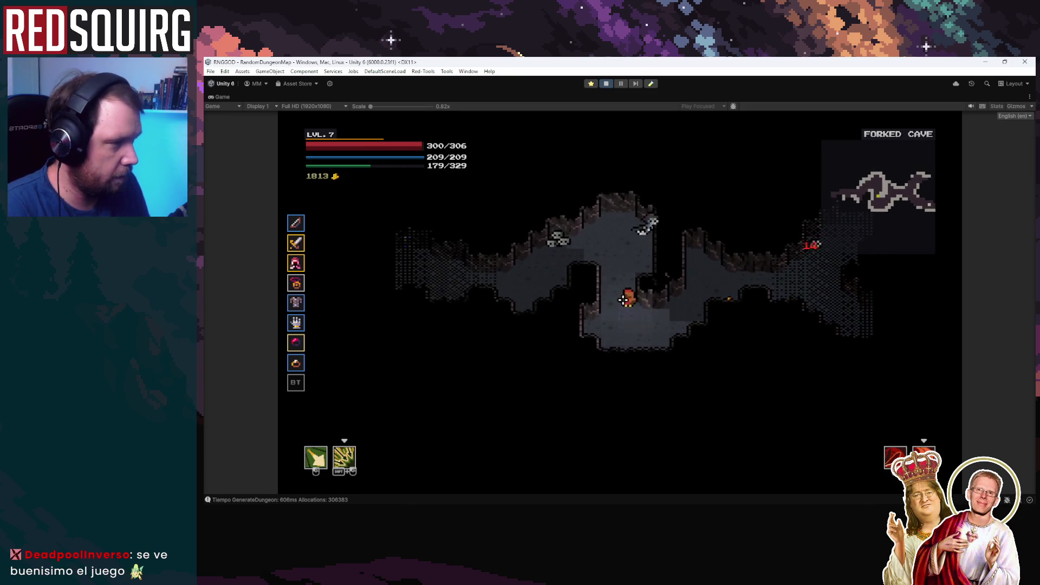
pyautogui.click(551, 313)
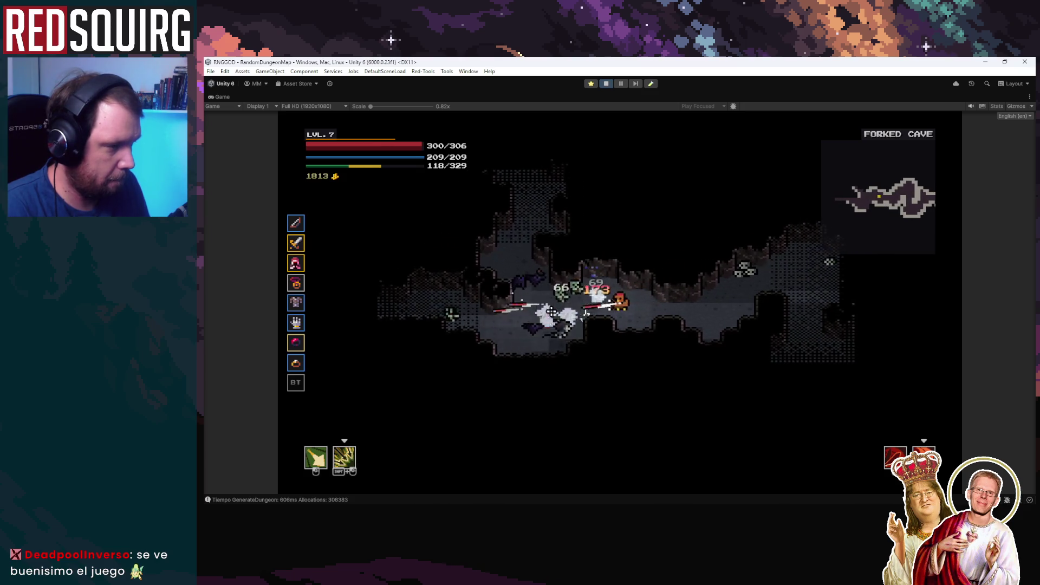
pyautogui.click(558, 307)
# Head left, hit the enemy on the right, then fight up the corridor toward the upper-left enemies.
pyautogui.press('a')
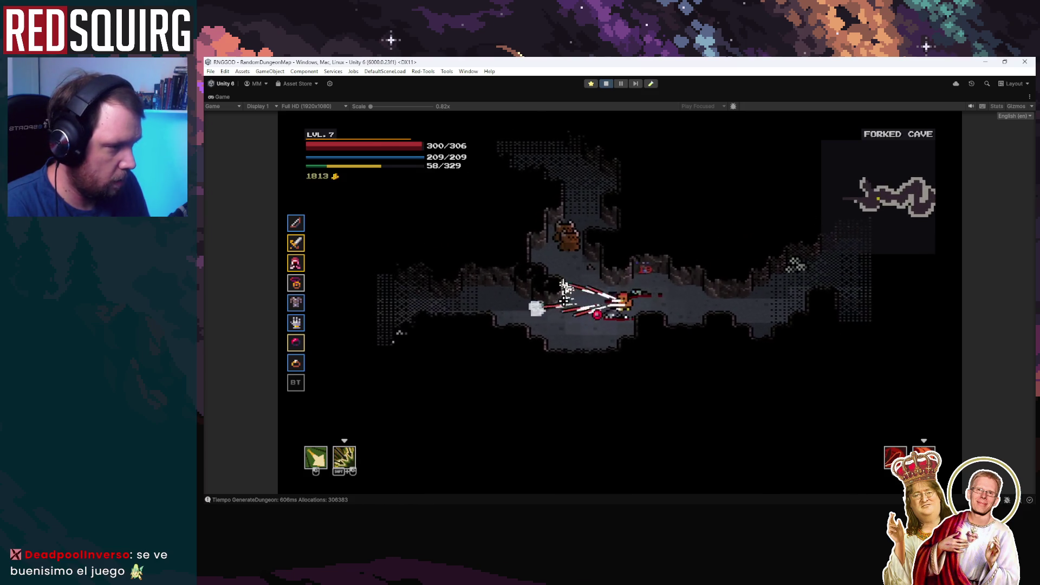
pyautogui.press('a')
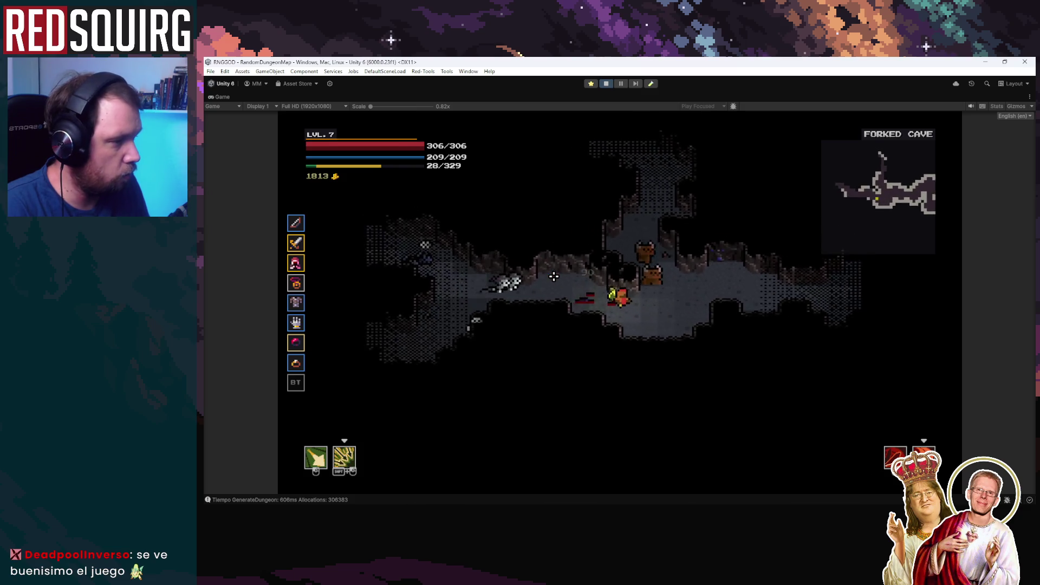
pyautogui.click(673, 306)
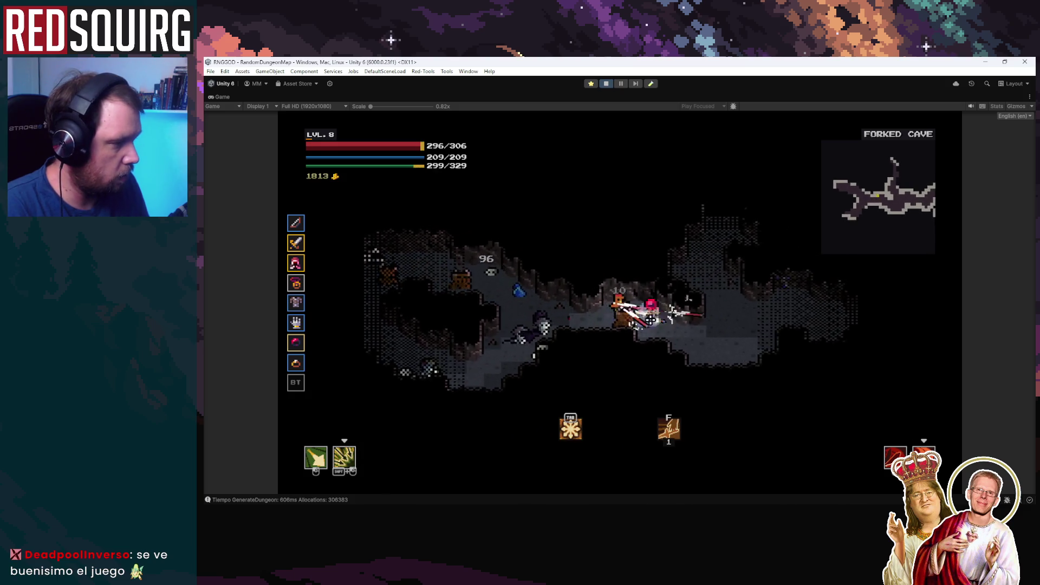
pyautogui.press('w')
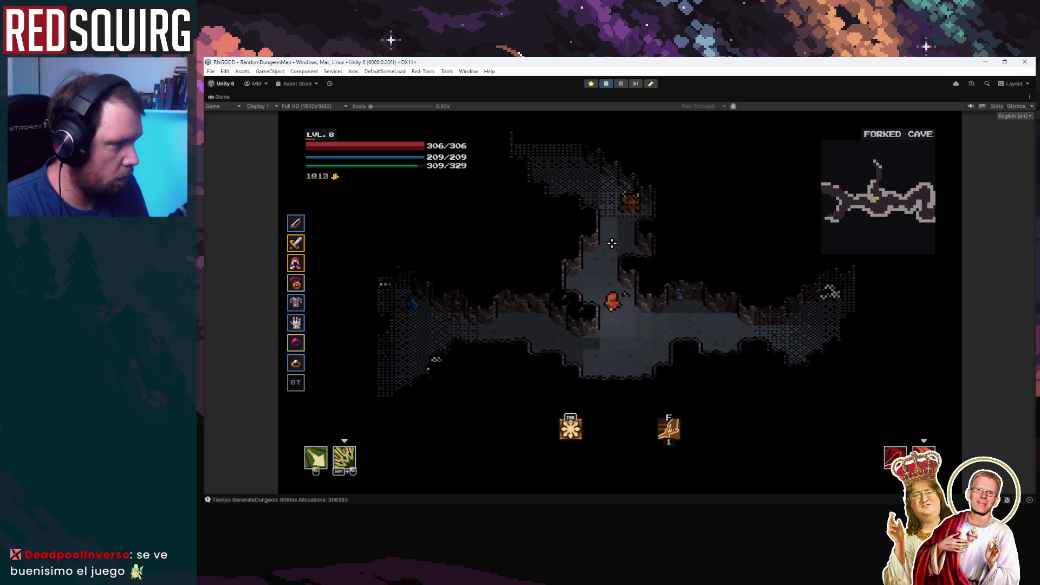
pyautogui.press('w')
pyautogui.click(583, 296)
pyautogui.press('w')
pyautogui.click(563, 262)
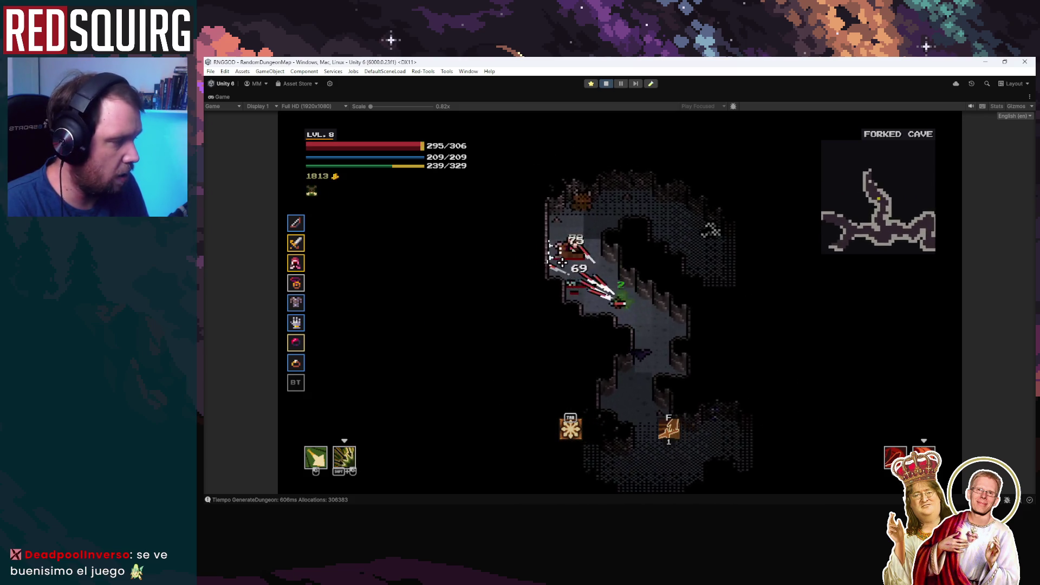
# Attack the enemies ahead while heading east then west, collecting gold up to 1877.
pyautogui.press('w')
pyautogui.click(670, 290)
pyautogui.click(670, 290)
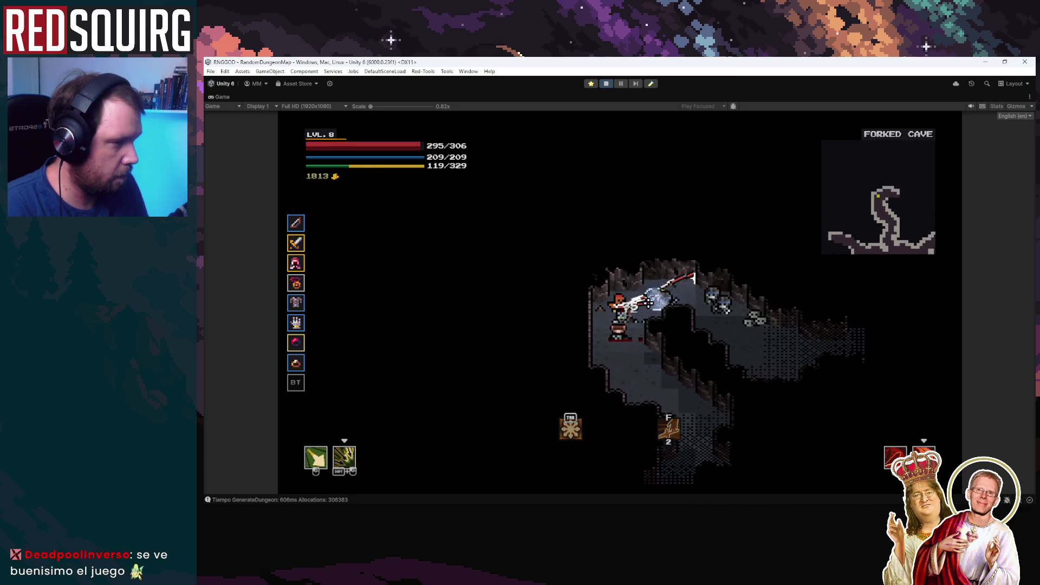
pyautogui.click(648, 303)
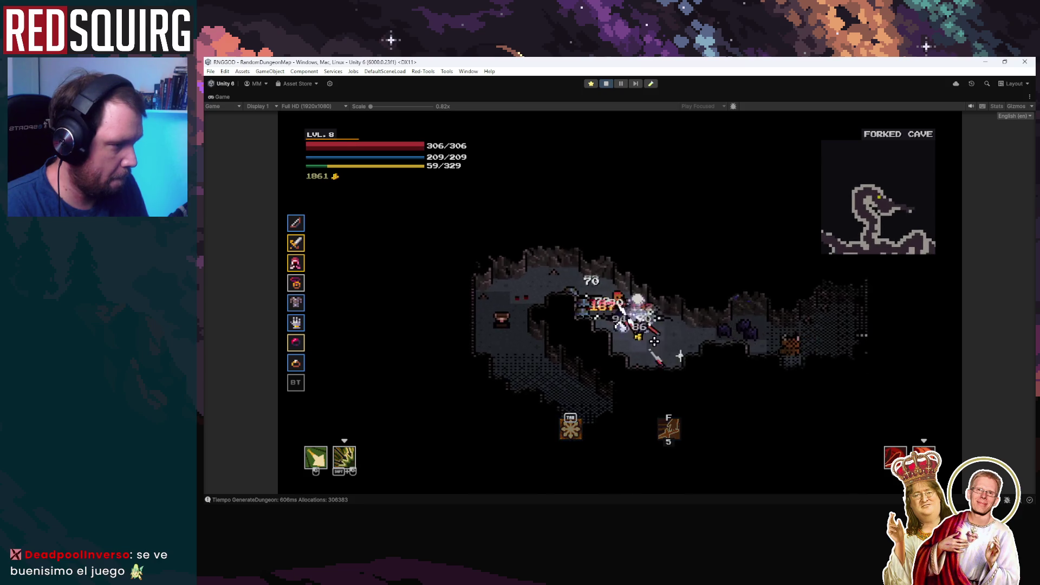
pyautogui.press('d')
pyautogui.click(655, 341)
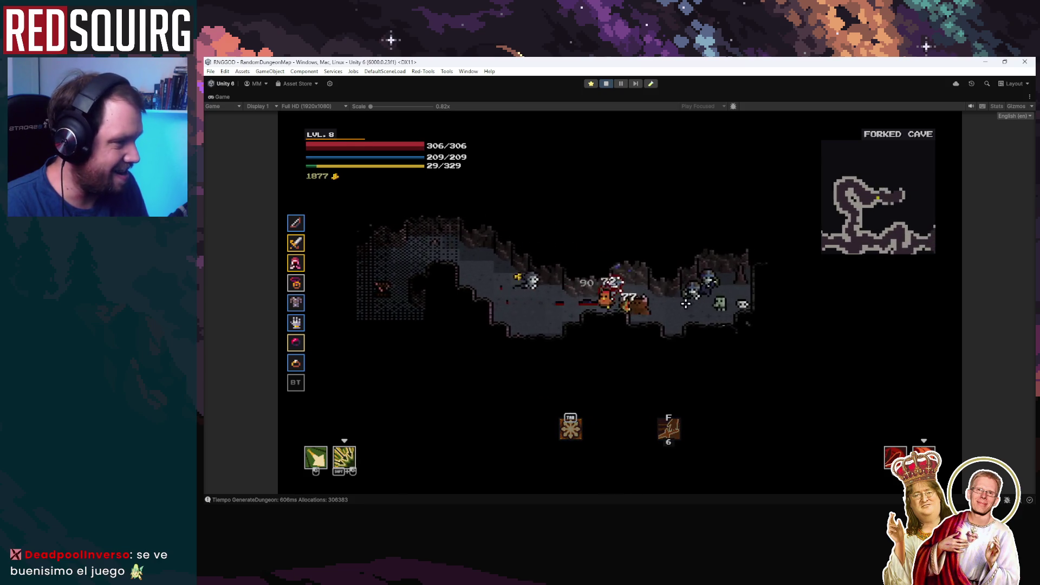
pyautogui.click(699, 304)
pyautogui.press('a')
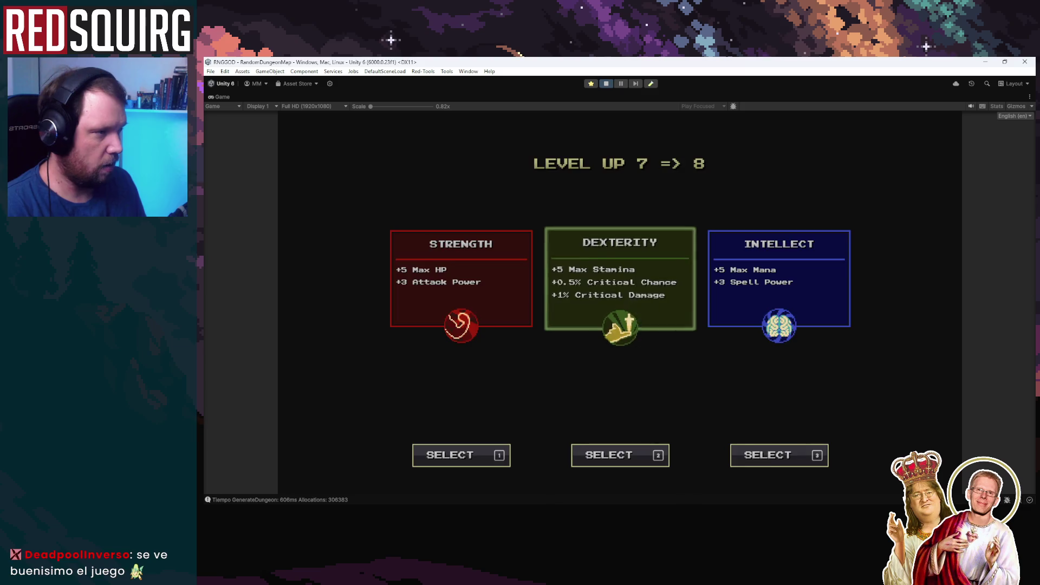
# Pick Dexterity for the level-up, close the skill tree, and attack into the wide cave.
pyautogui.press('2')
pyautogui.press('Escape')
pyautogui.press('w')
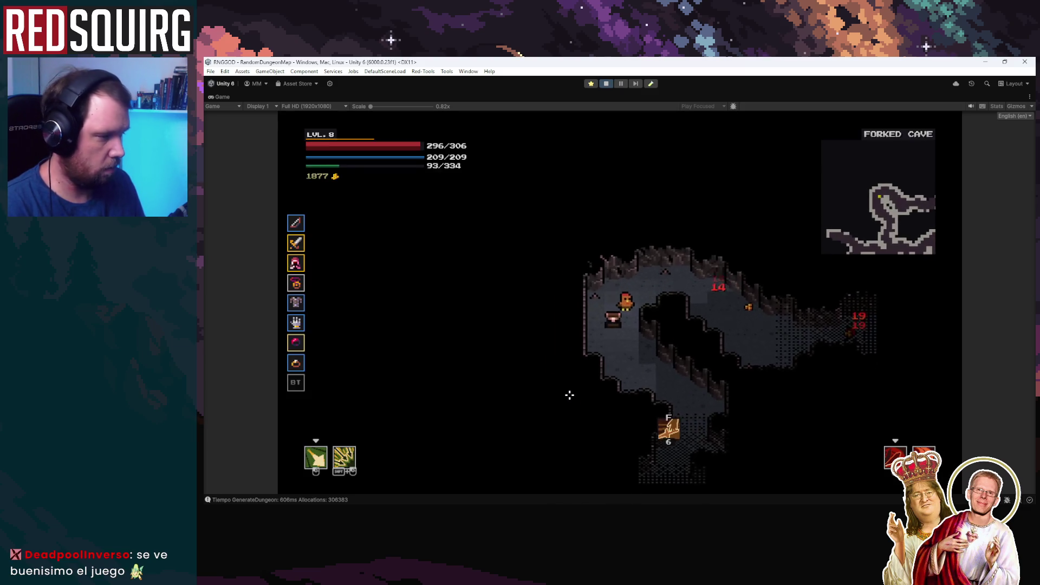
pyautogui.press('s')
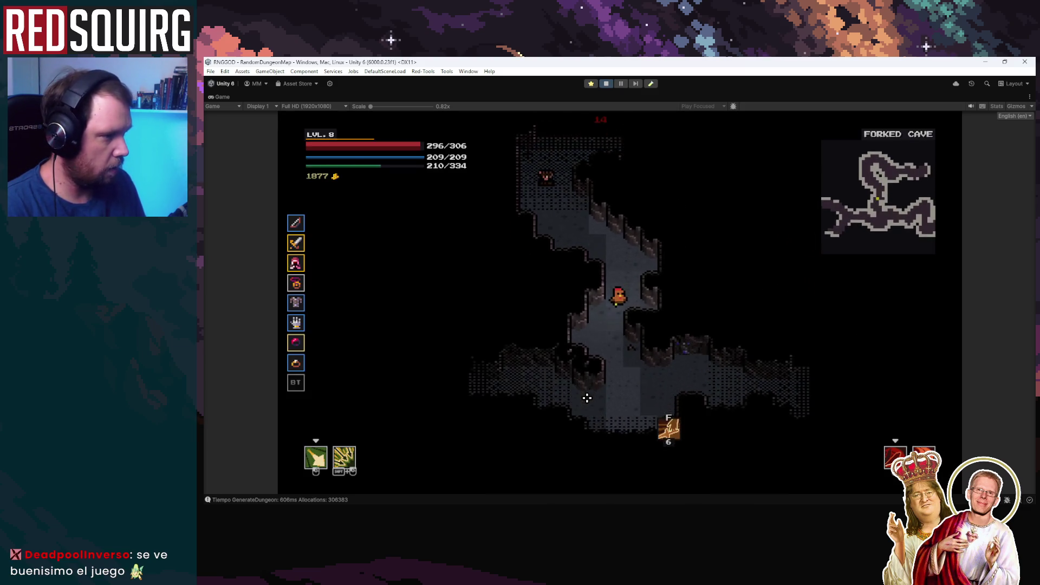
pyautogui.press('a')
pyautogui.click(588, 398)
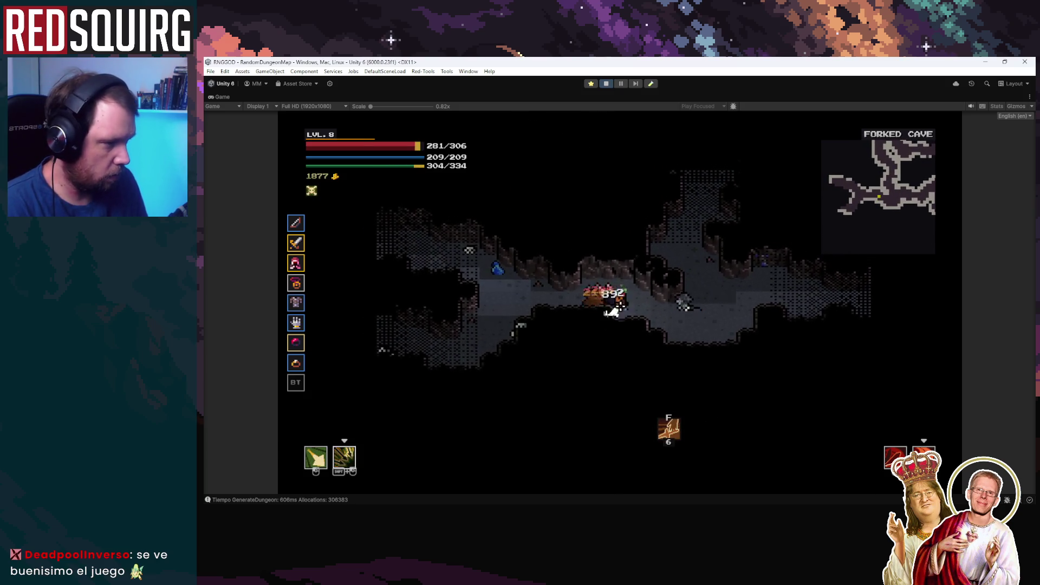
# Fight left through the cave, slashing each enemy group along the way.
pyautogui.press('a')
pyautogui.click(580, 339)
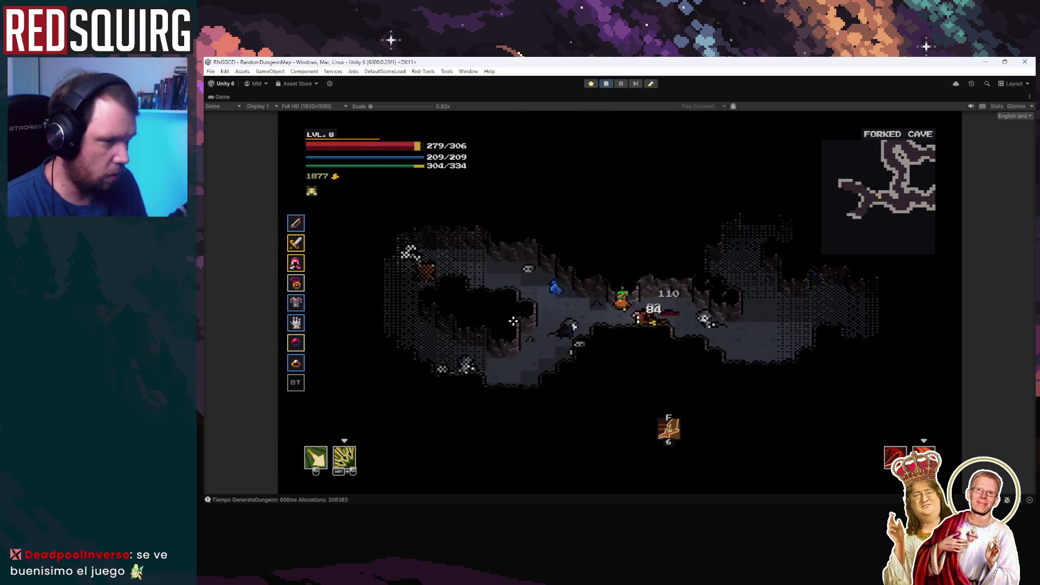
pyautogui.press('a')
pyautogui.click(571, 279)
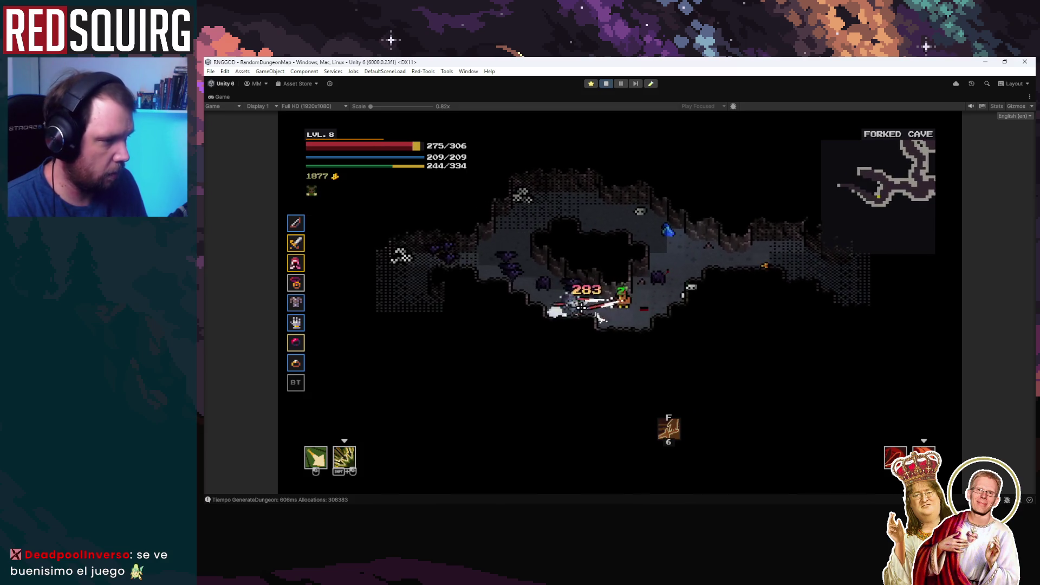
pyautogui.press('a')
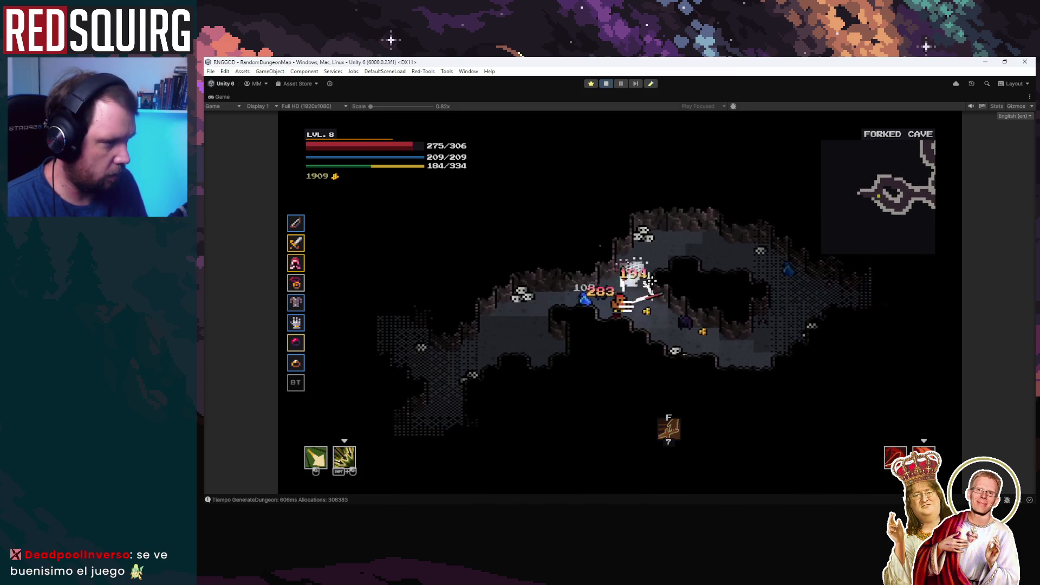
pyautogui.click(587, 322)
pyautogui.press('a')
pyautogui.click(607, 320)
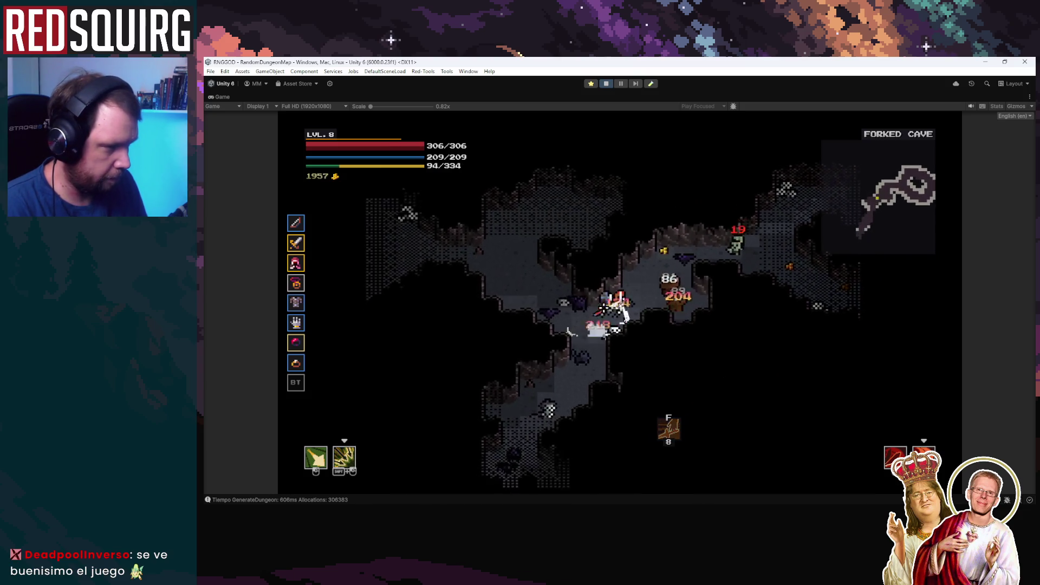
pyautogui.press('a')
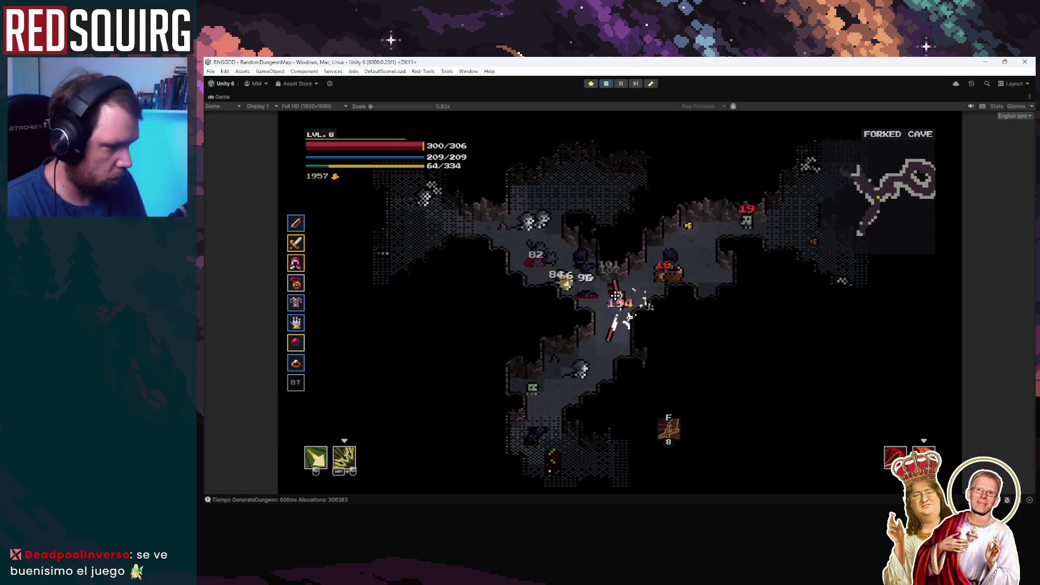
pyautogui.click(619, 287)
pyautogui.press('a')
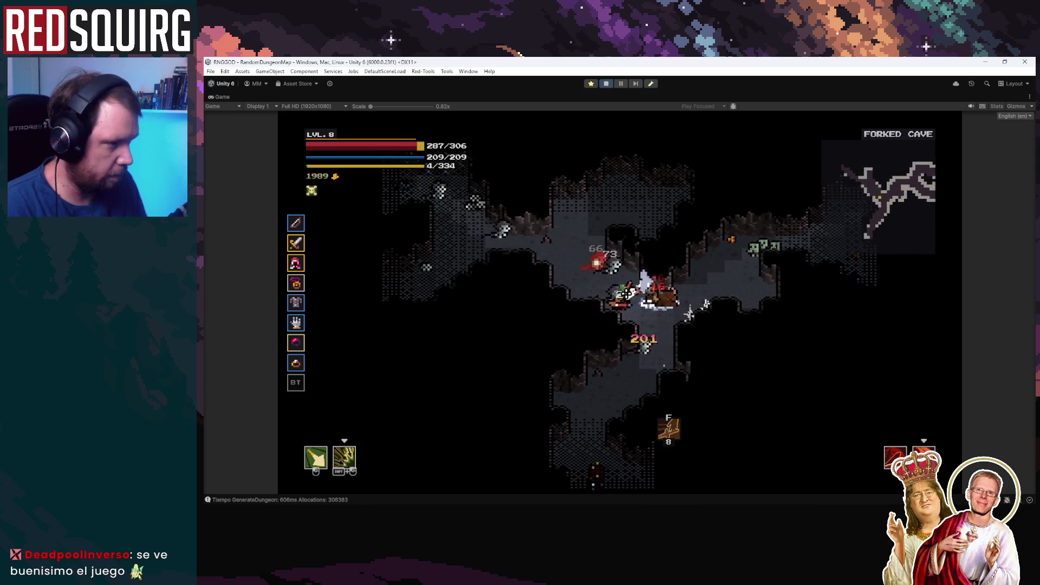
pyautogui.click(564, 294)
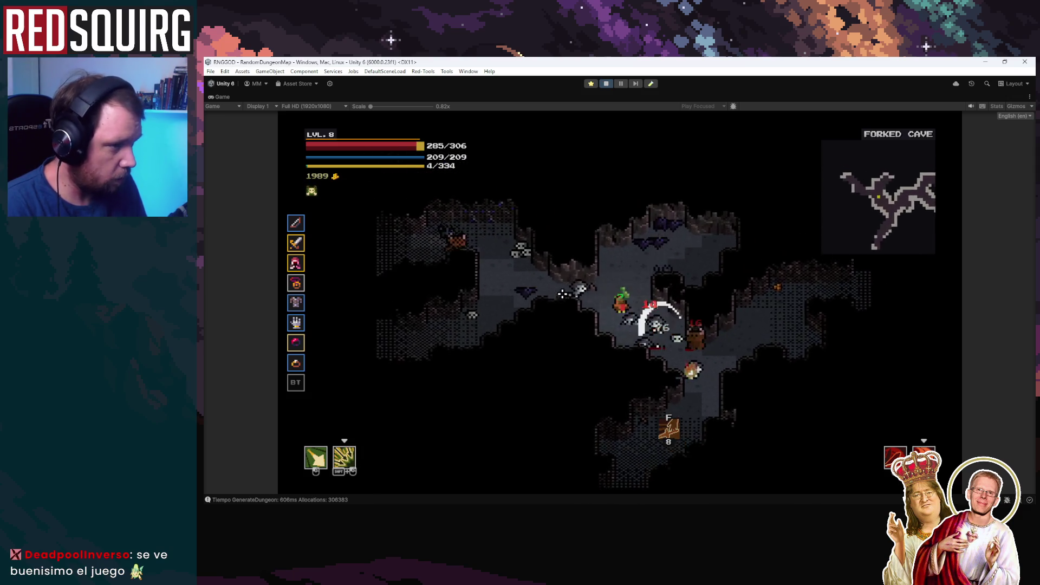
# Move down the forked cave to reach level 9, kill the skeleton, and pick up items.
pyautogui.press('s')
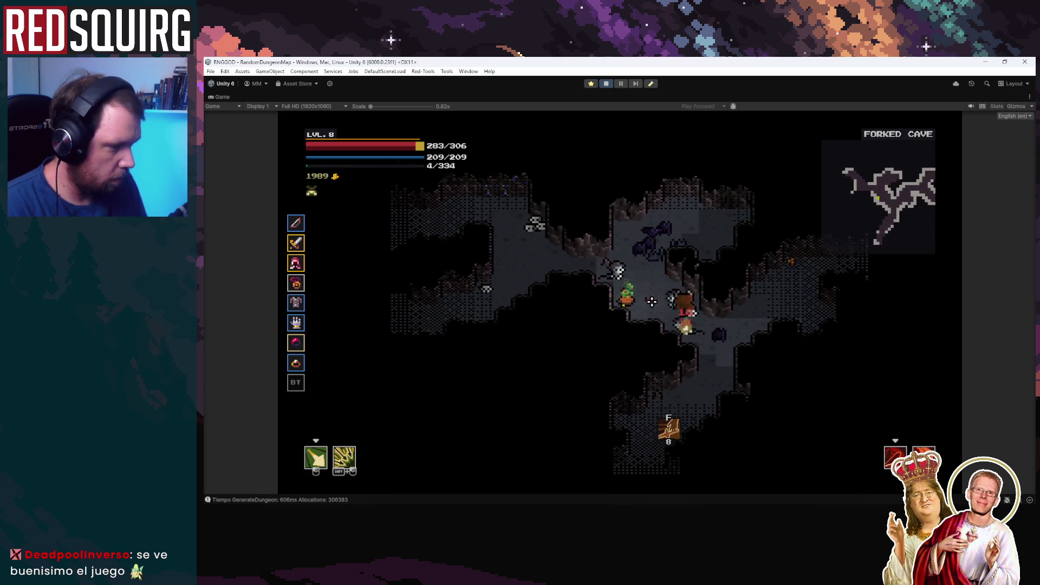
pyautogui.click(674, 312)
pyautogui.press('s')
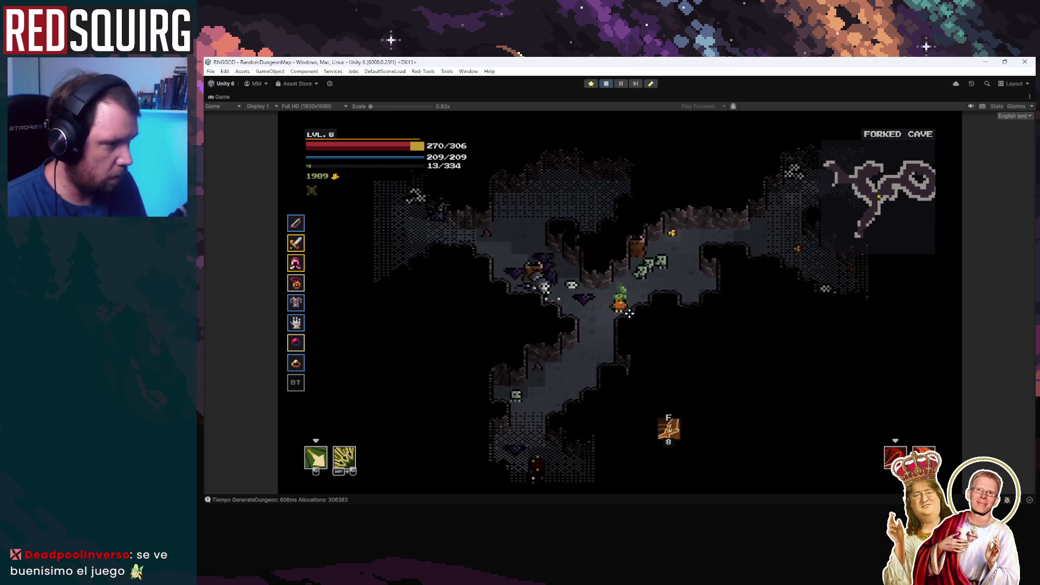
pyautogui.press('w')
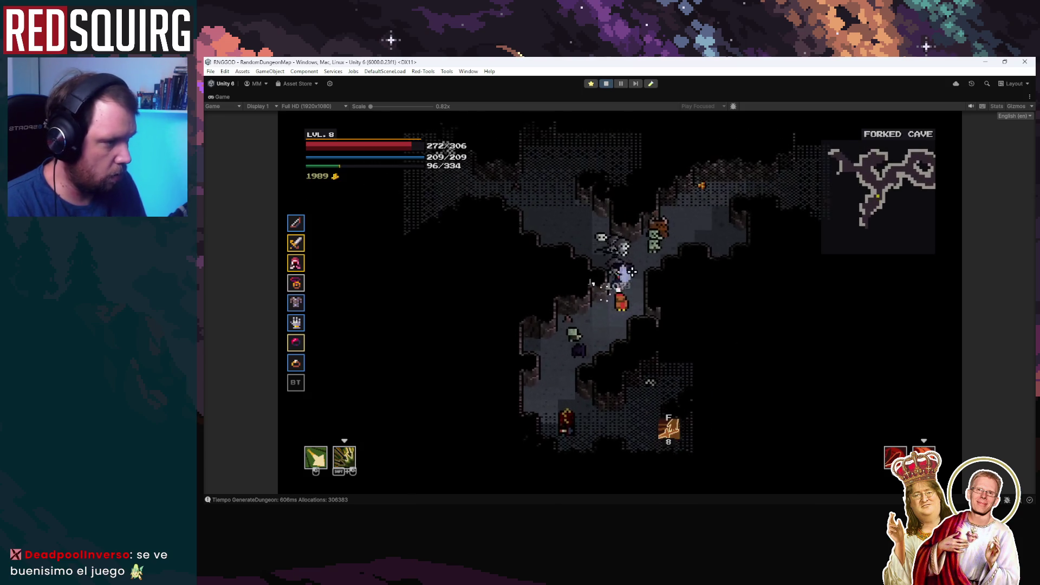
pyautogui.click(564, 277)
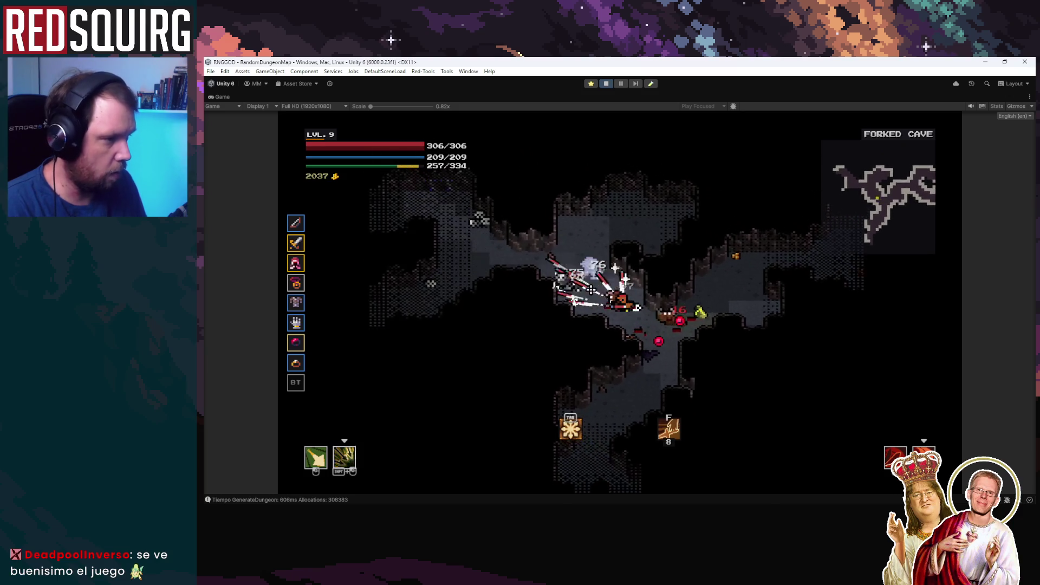
pyautogui.press('a')
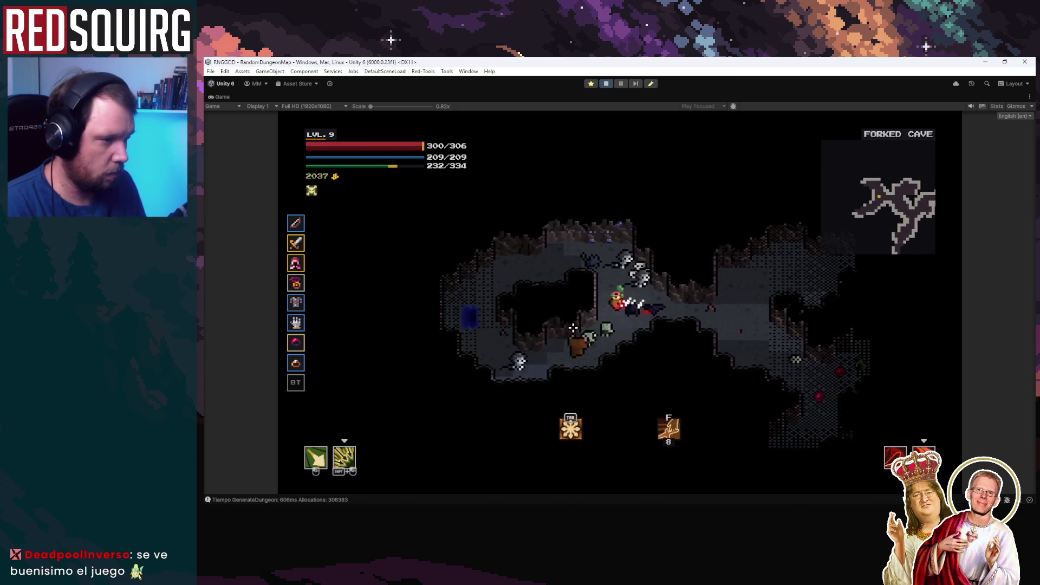
pyautogui.press('w')
pyautogui.click(629, 322)
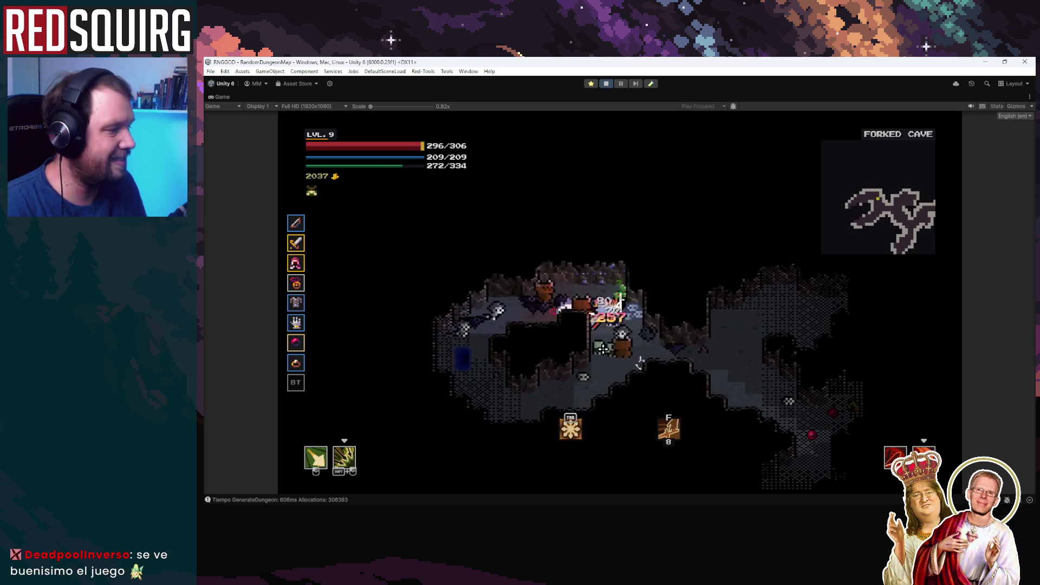
pyautogui.press('d')
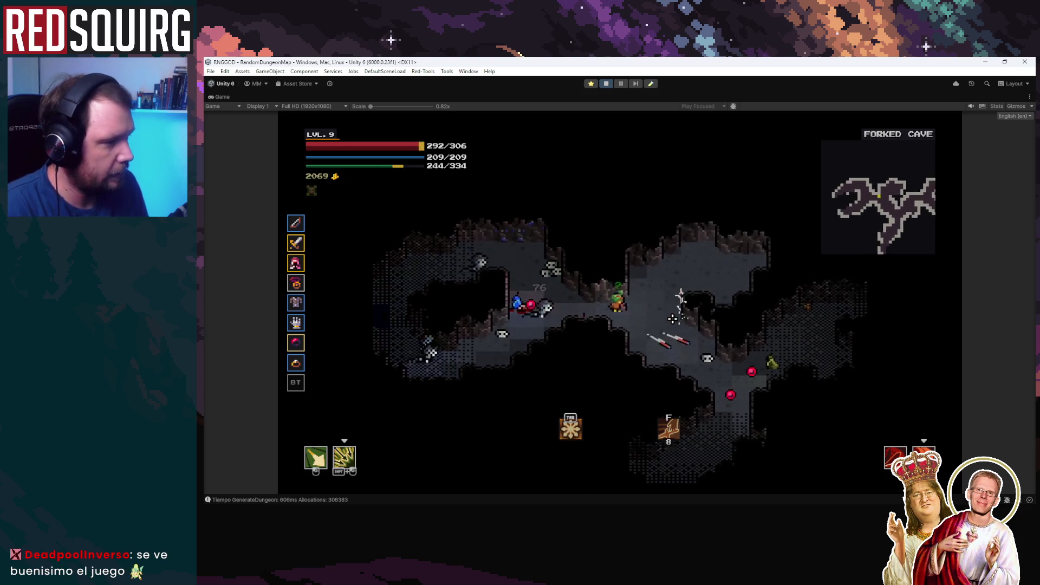
pyautogui.press('s')
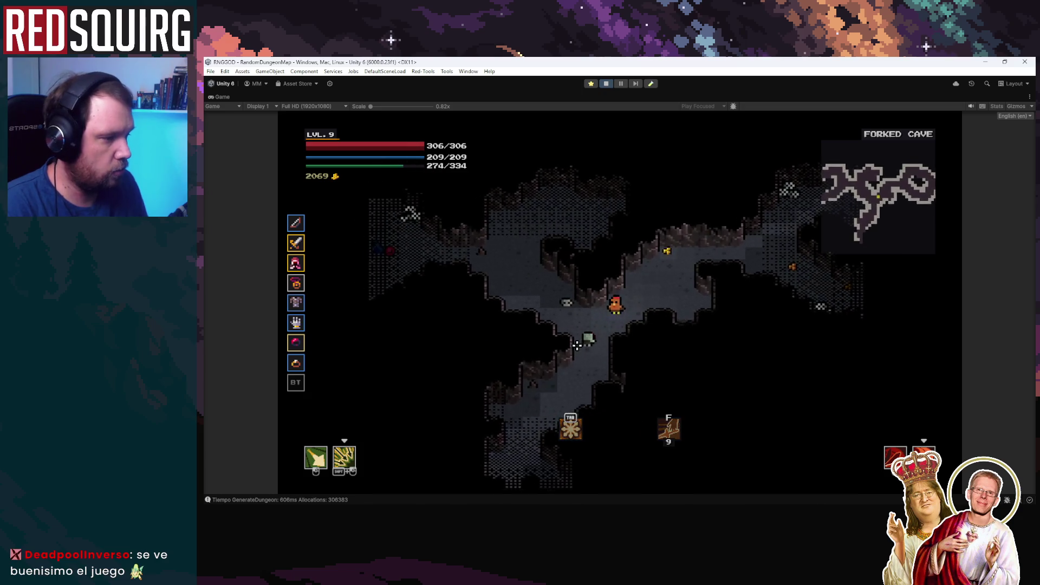
pyautogui.click(622, 330)
pyautogui.press('s')
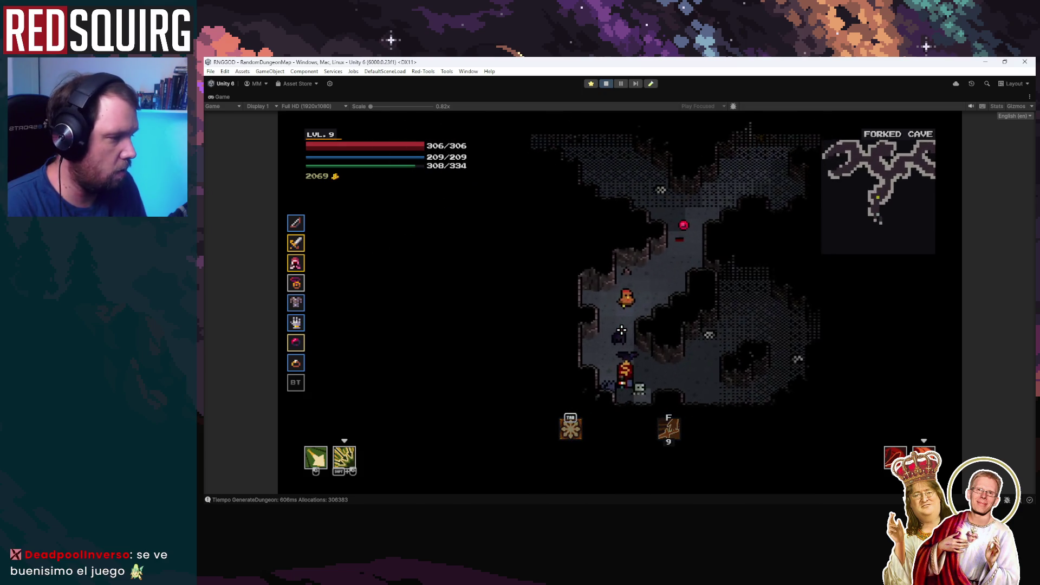
pyautogui.click(594, 339)
# Move right, hitting nearby enemies and the spider, then dash-slash into the next enemy.
pyautogui.press('d')
pyautogui.click(658, 271)
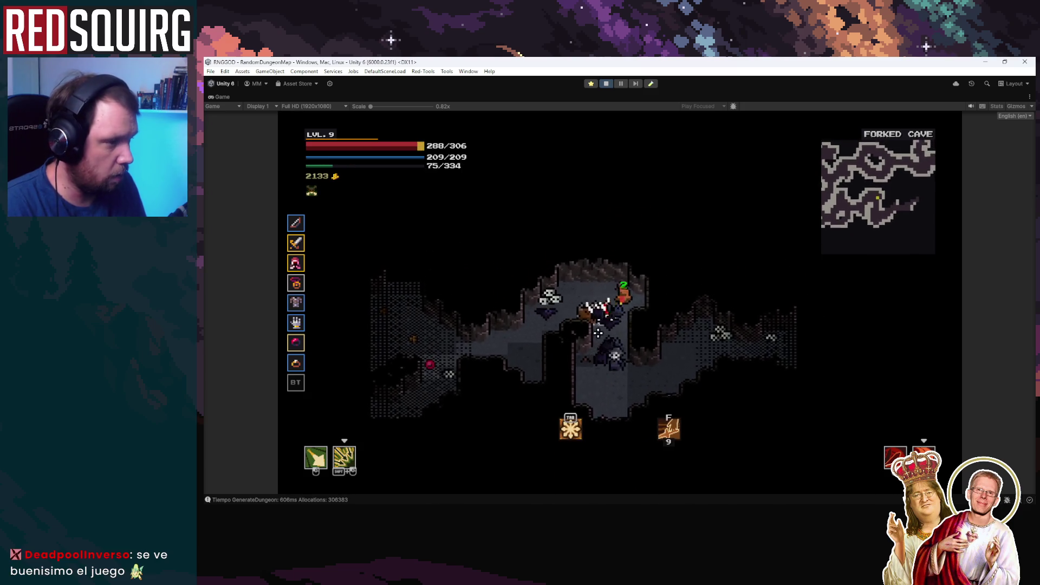
pyautogui.click(630, 356)
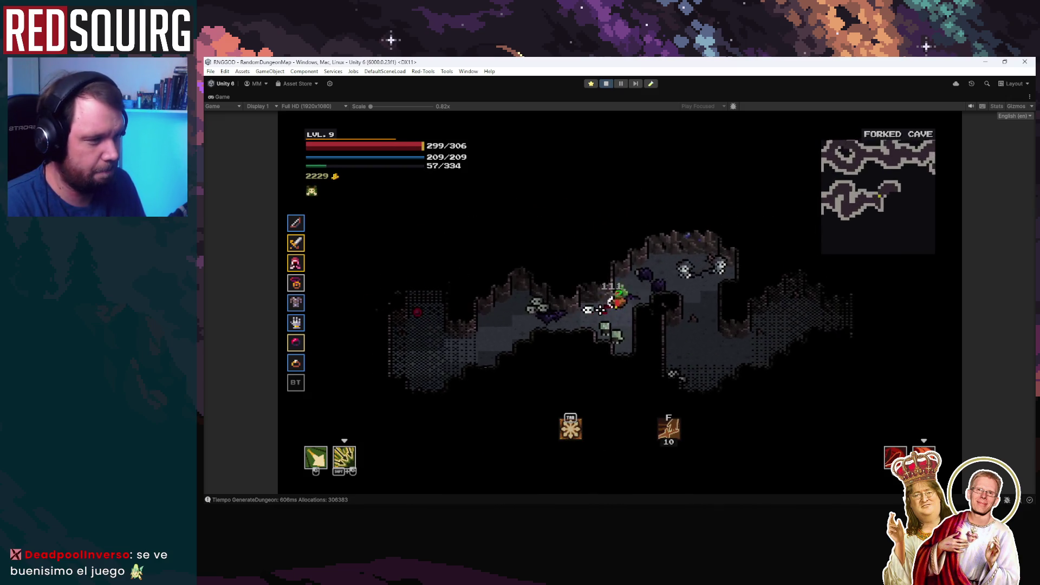
pyautogui.click(598, 310)
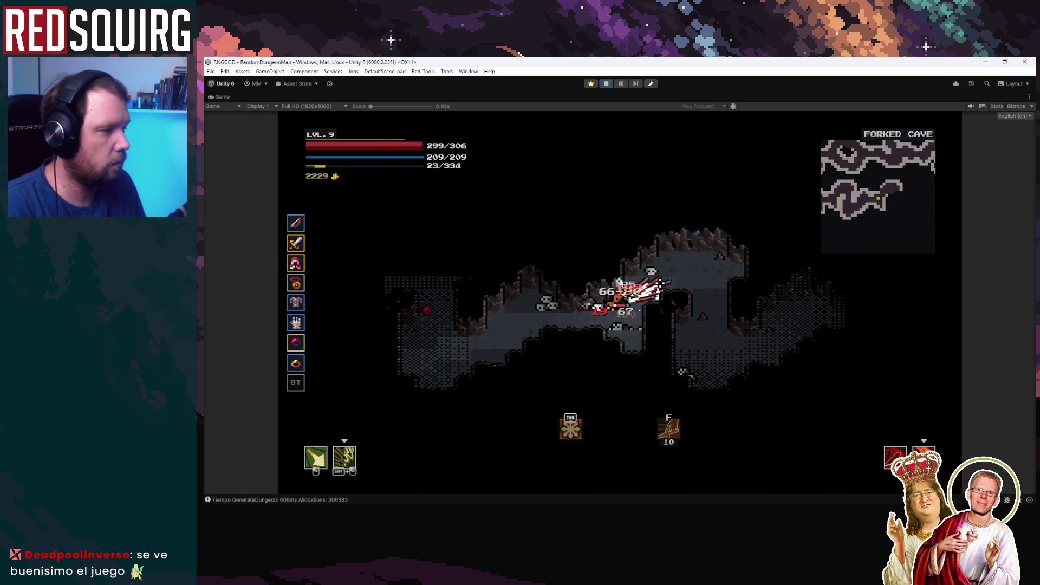
pyautogui.press('d')
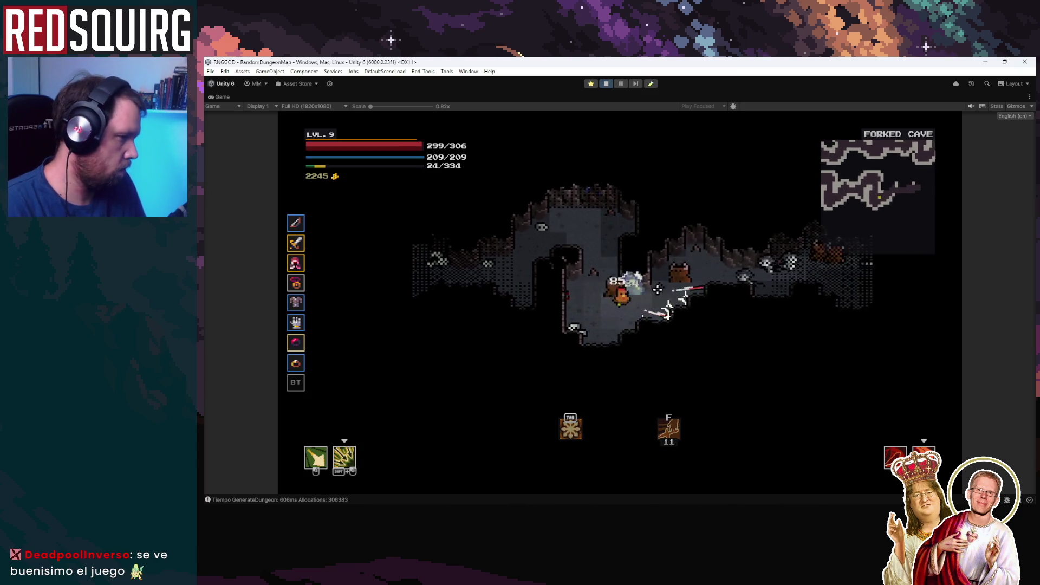
pyautogui.press('d')
pyautogui.keyDown('shift'); pyautogui.click(694, 278); pyautogui.keyUp('shift')
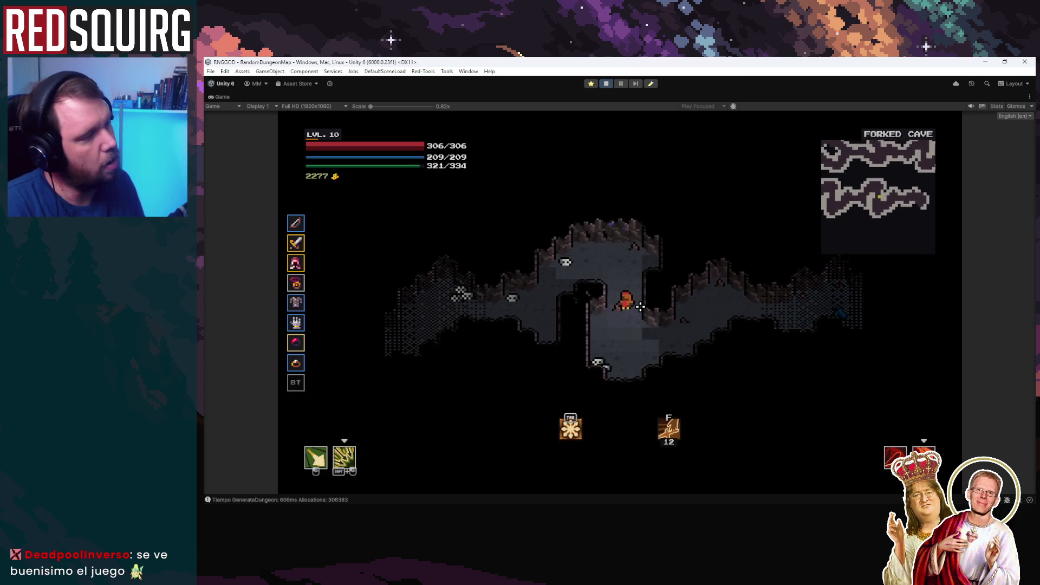
# Walk left for a coin, then head up-right into a new corridor and attack the skeleton.
pyautogui.press('a')
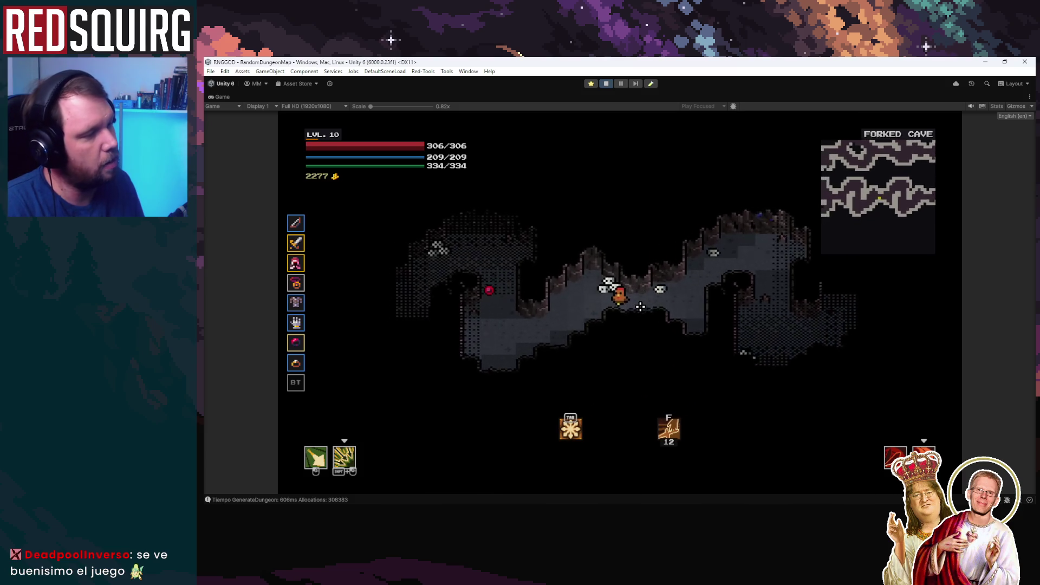
pyautogui.press('a')
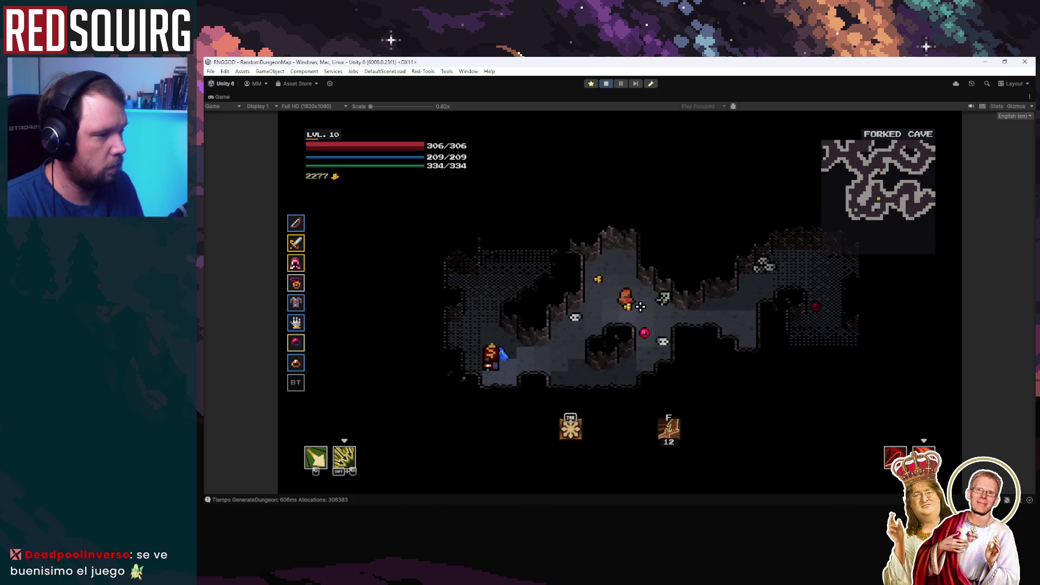
pyautogui.press('a')
pyautogui.press('w')
pyautogui.press('d')
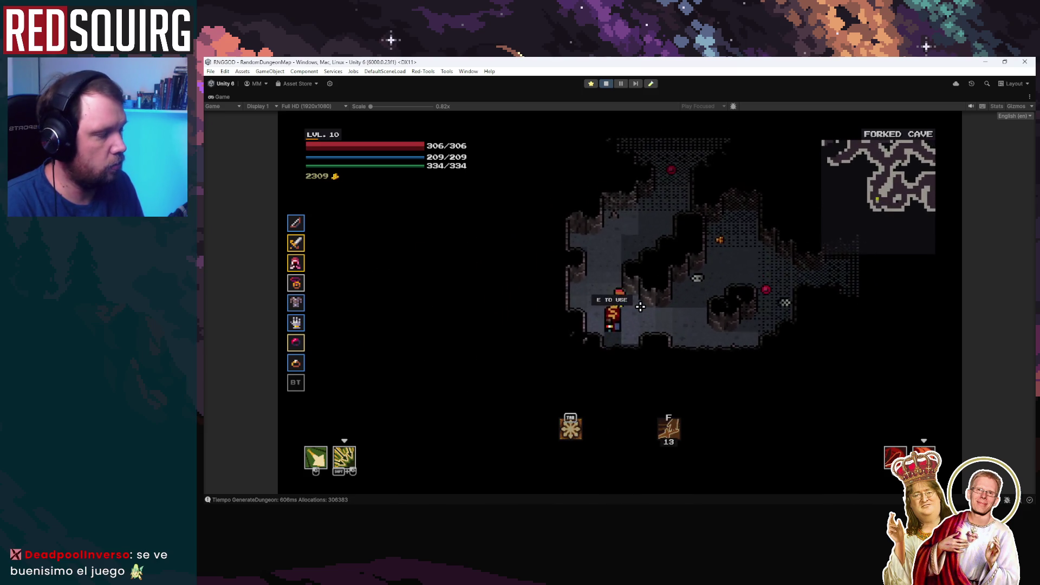
pyautogui.press('w')
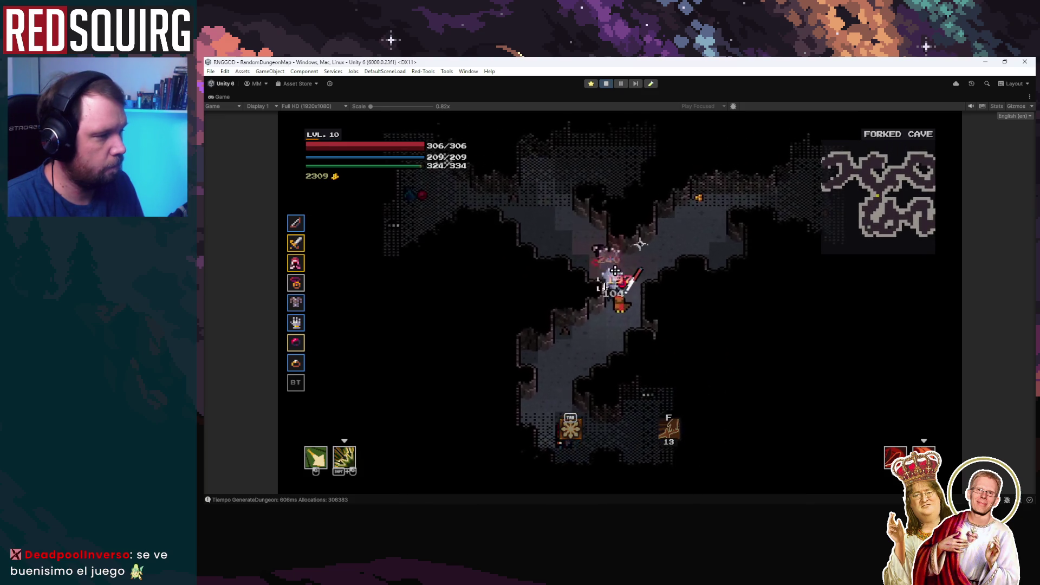
pyautogui.click(566, 308)
# Continue up and right, grabbing a coin and swinging at enemies up-right.
pyautogui.press('w')
pyautogui.press('d')
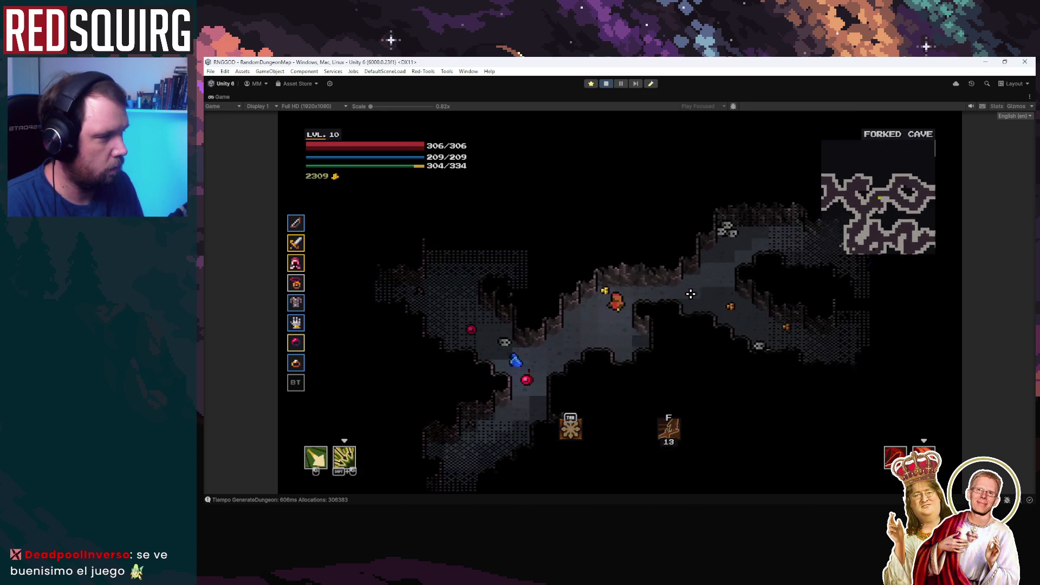
pyautogui.press('d')
pyautogui.press('s')
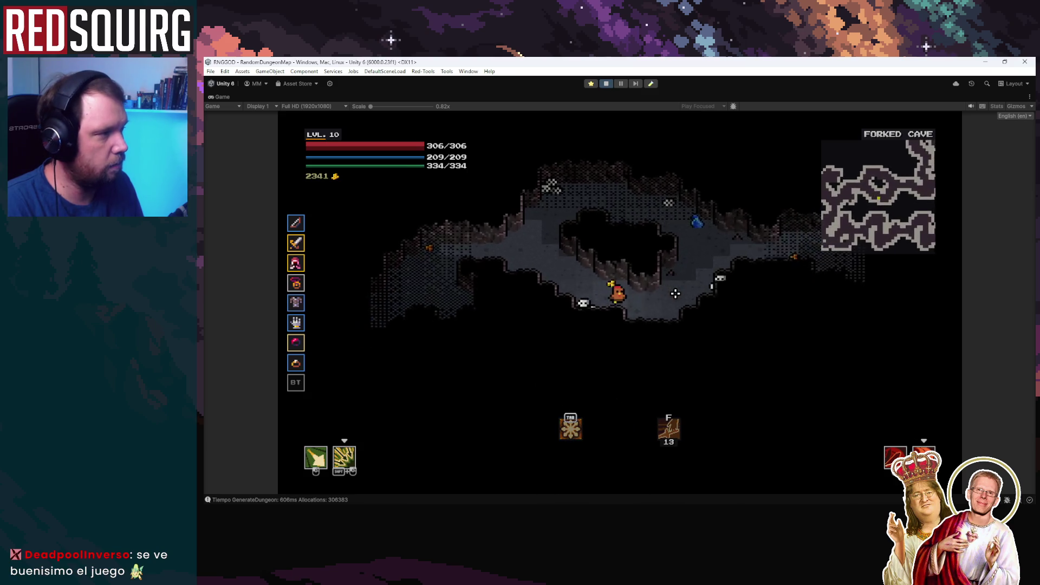
pyautogui.press('w')
pyautogui.press('d')
pyautogui.click(627, 280)
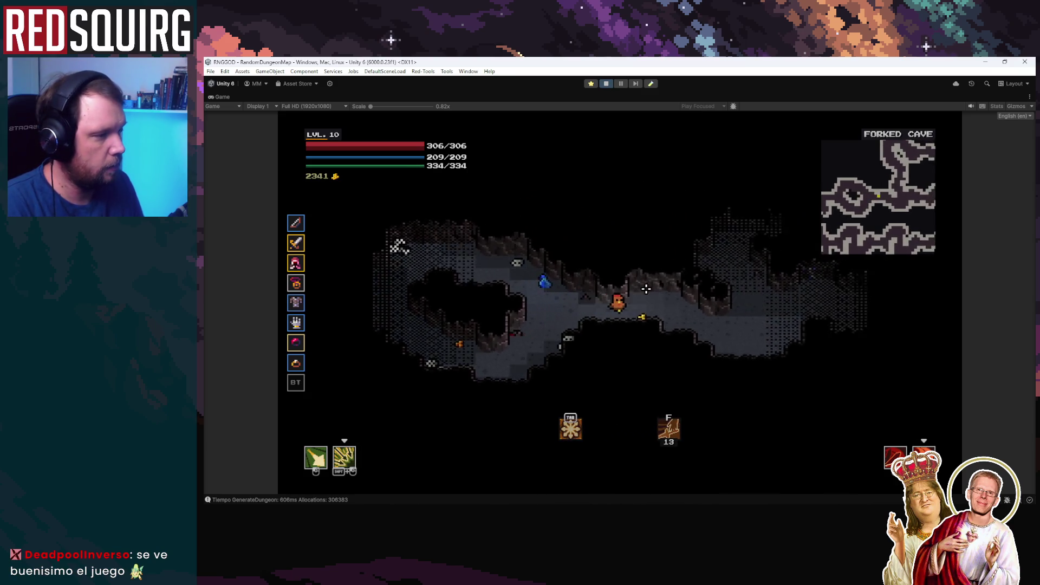
# Push right through the enemy groups into the chamber, reaching level 10 with 2421 gold.
pyautogui.press('d')
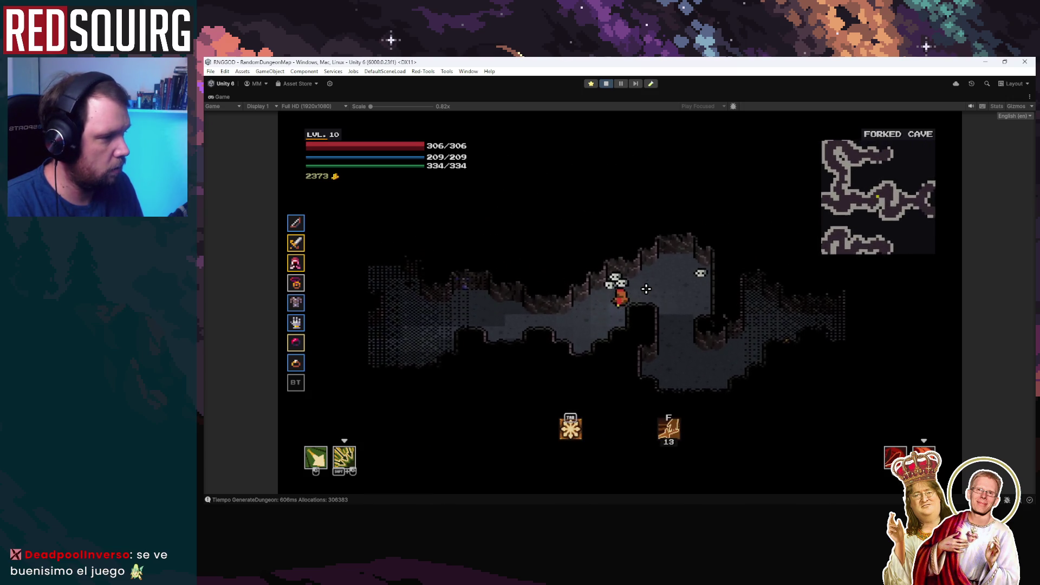
pyautogui.press('d')
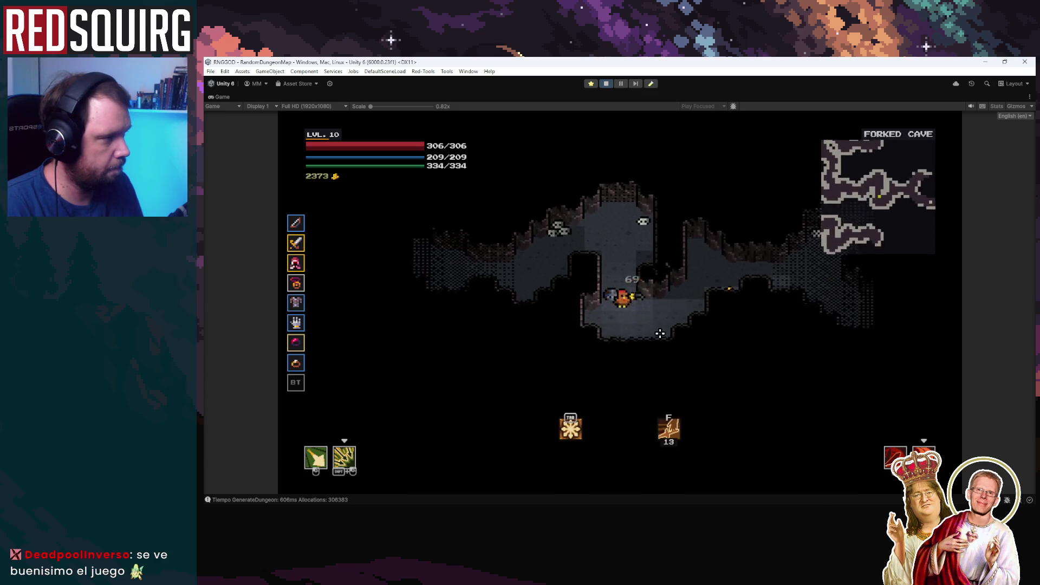
pyautogui.click(691, 294)
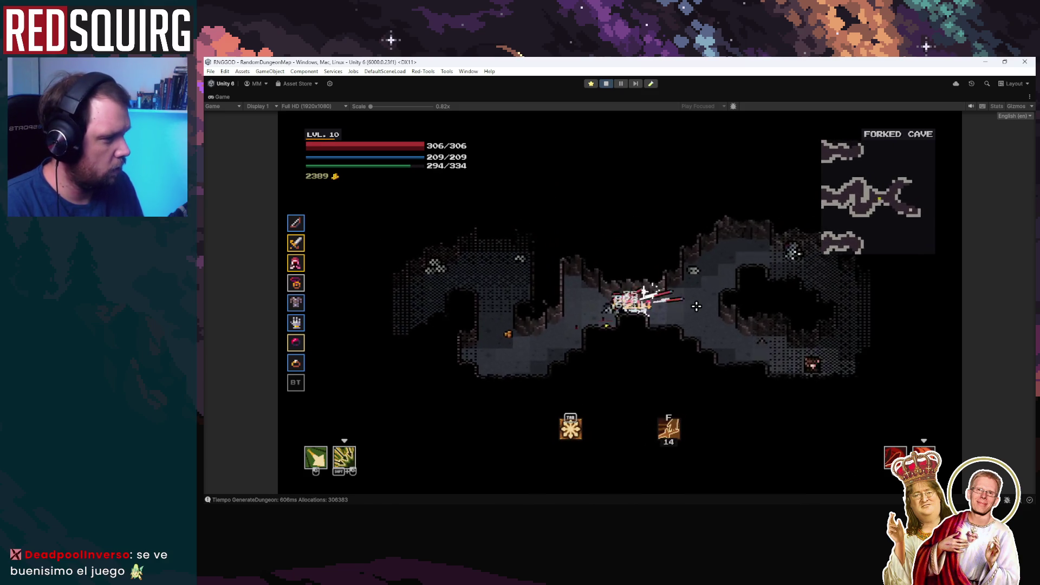
pyautogui.press('d')
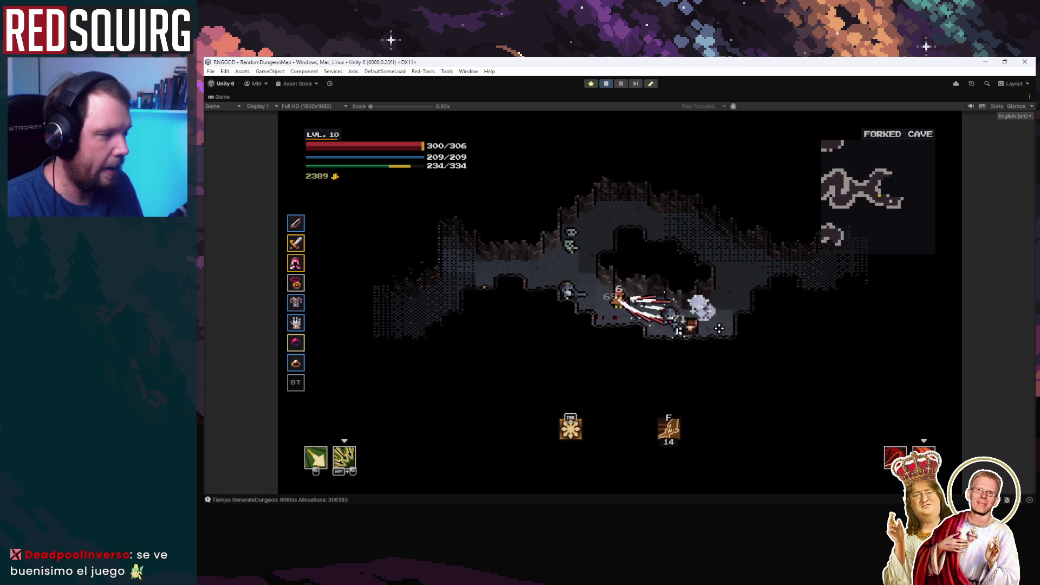
pyautogui.click(707, 323)
pyautogui.press('w')
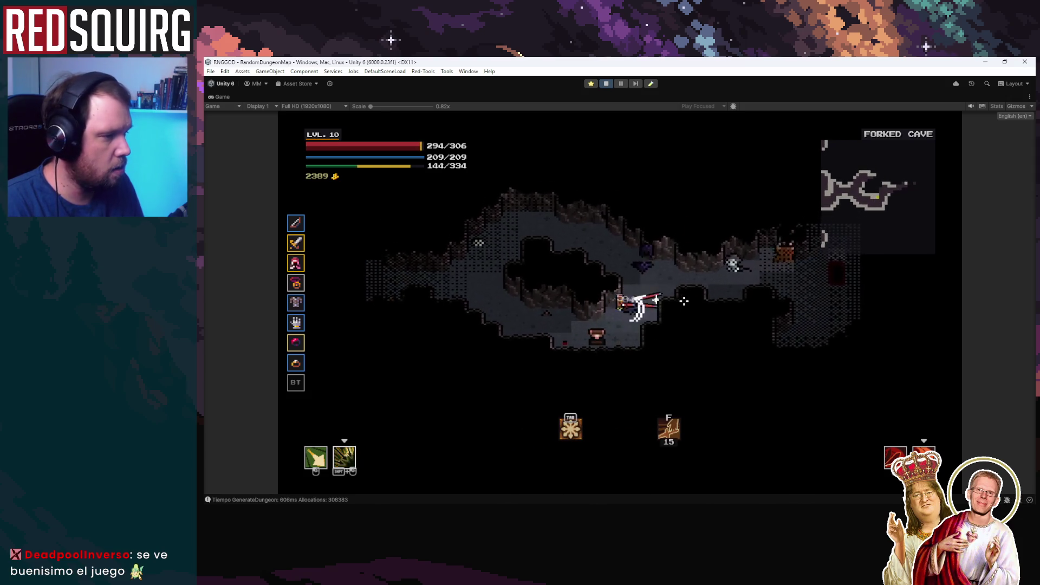
pyautogui.click(699, 317)
pyautogui.press('d')
pyautogui.click(686, 307)
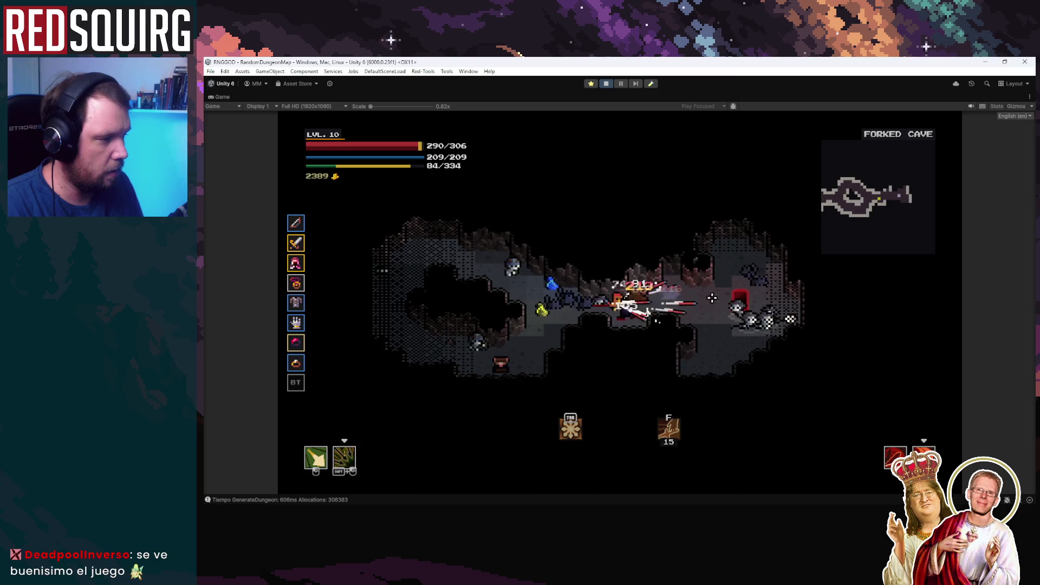
pyautogui.press('s')
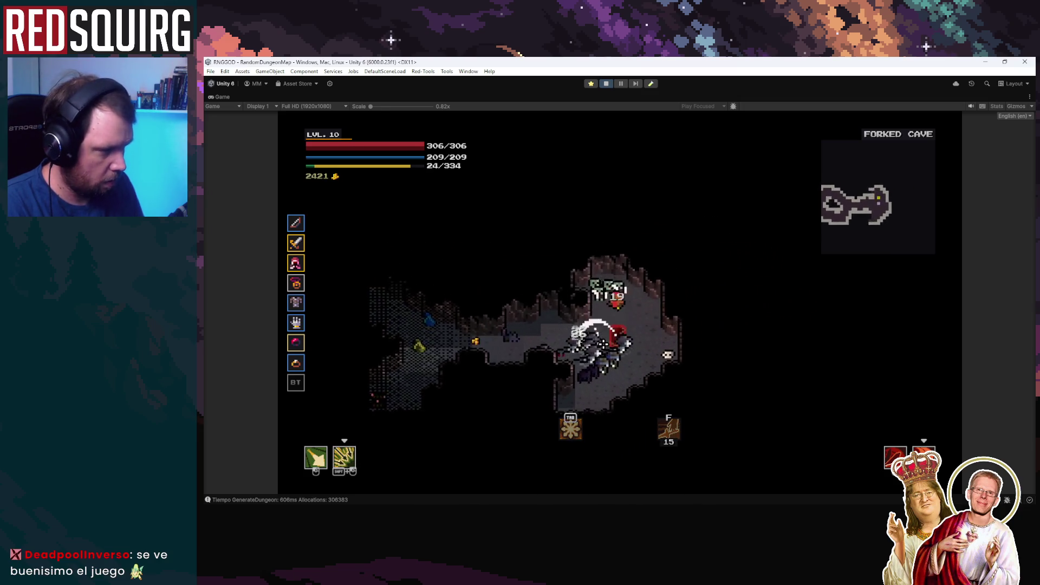
pyautogui.click(654, 269)
pyautogui.press('s')
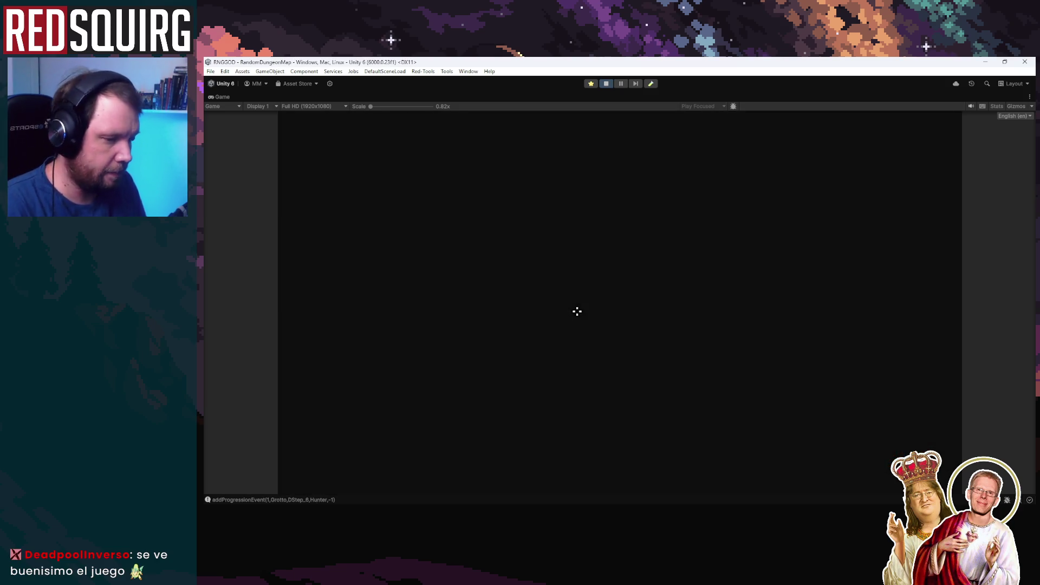
# Choose Dexterity for the 9 → 10 level-up, spend the perk point on a Hunter skill, and resume in the Grotto.
pyautogui.click(596, 325)
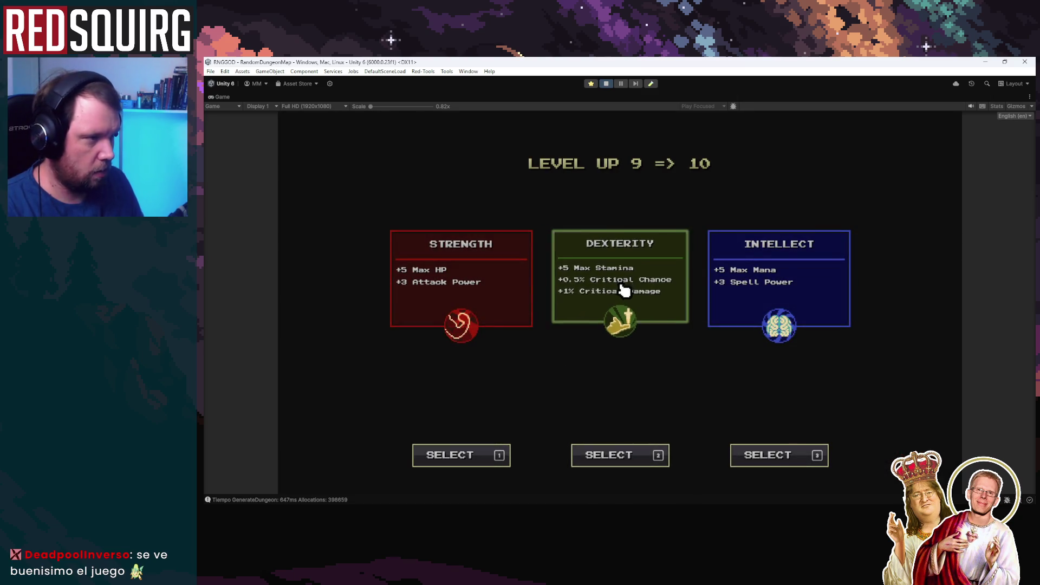
pyautogui.click(624, 290)
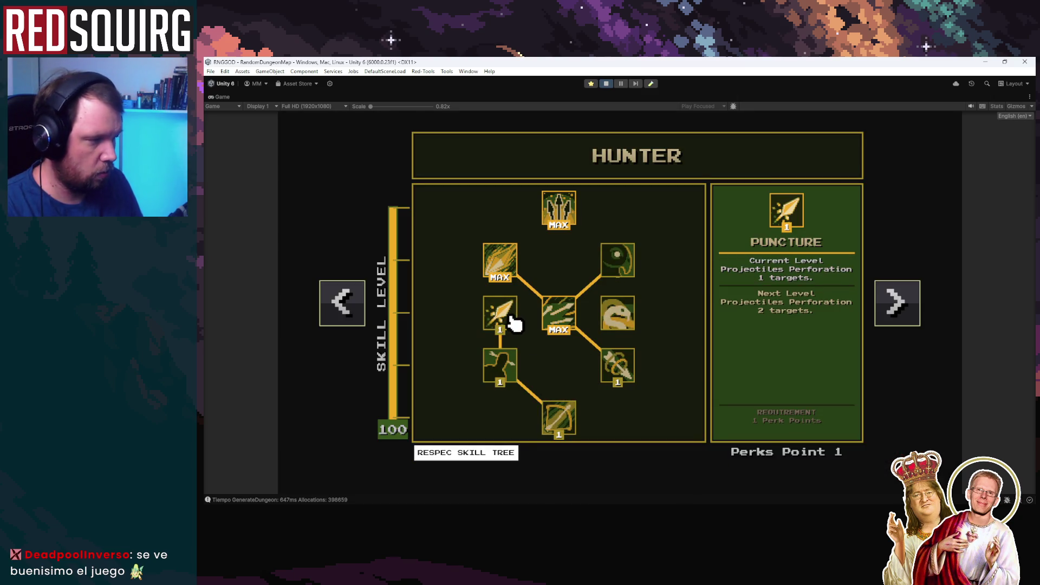
pyautogui.click(558, 420)
pyautogui.press('Escape')
pyautogui.click(518, 323)
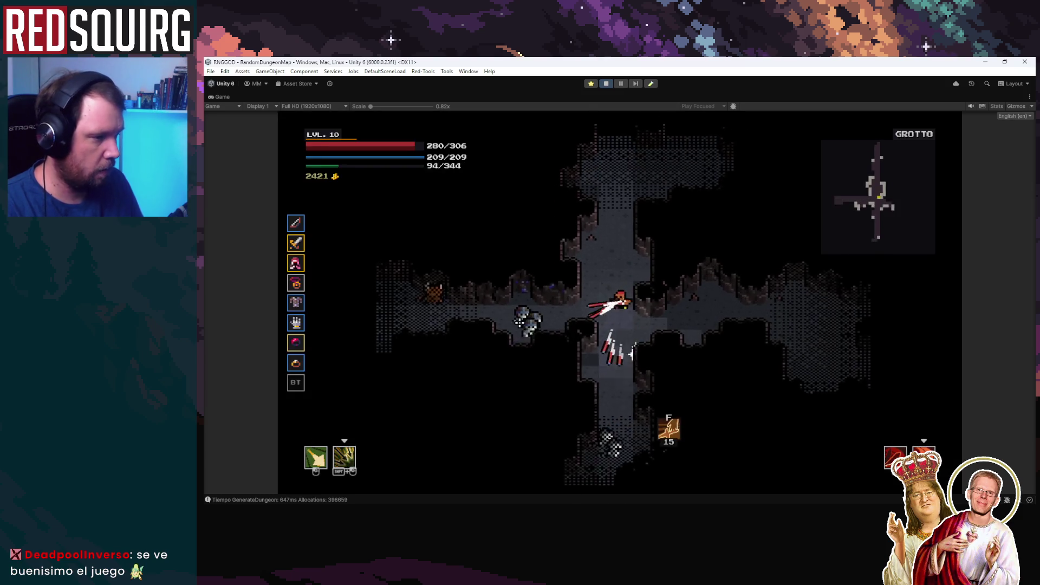
# Fight left through the Grotto corridor, firing arrows and slashing enemies on both sides.
pyautogui.press('a')
pyautogui.click(519, 323)
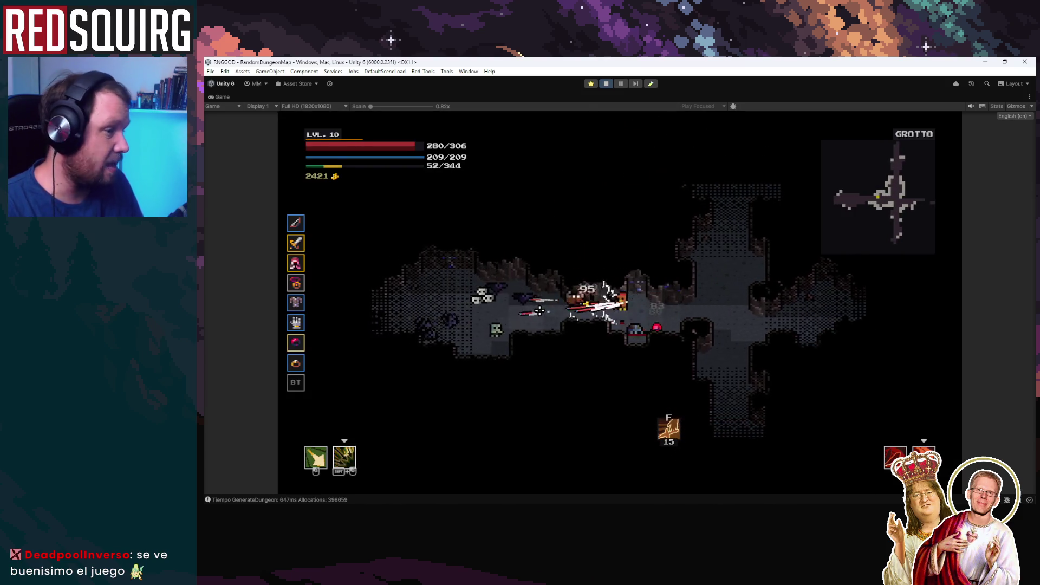
pyautogui.click(540, 312)
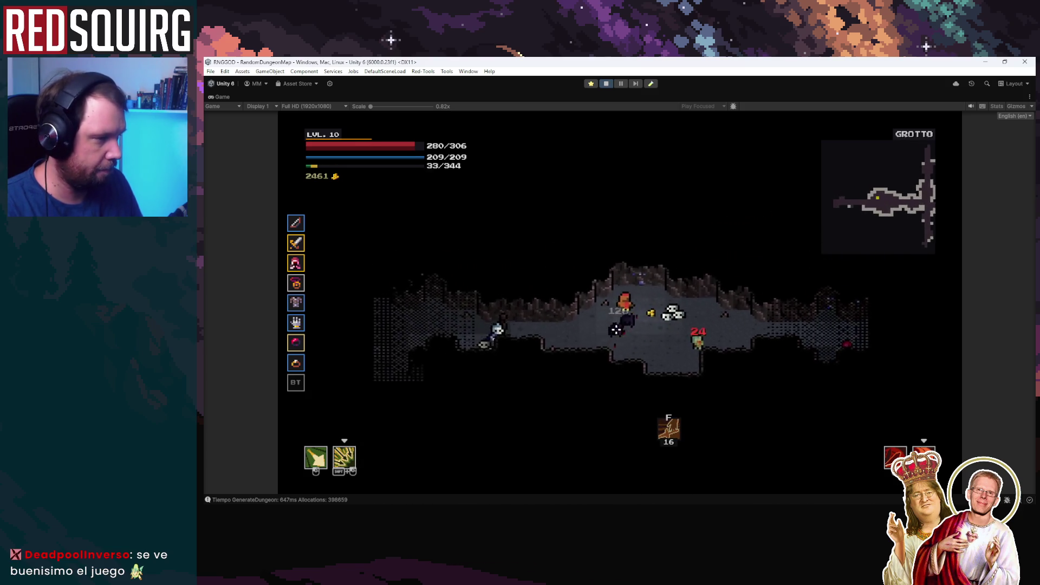
pyautogui.press('a')
pyautogui.click(566, 297)
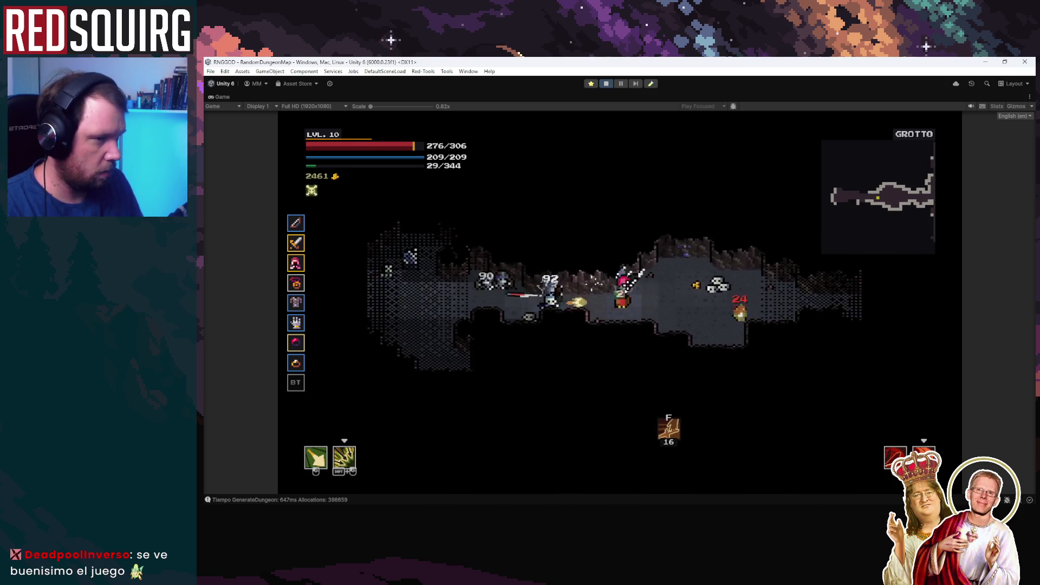
pyautogui.press('a')
pyautogui.click(569, 299)
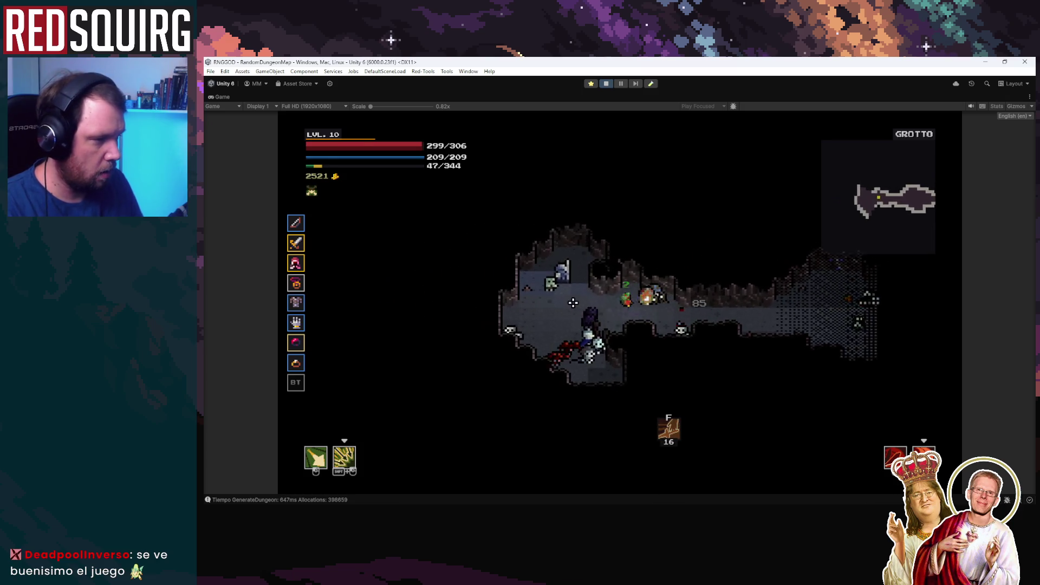
pyautogui.click(676, 323)
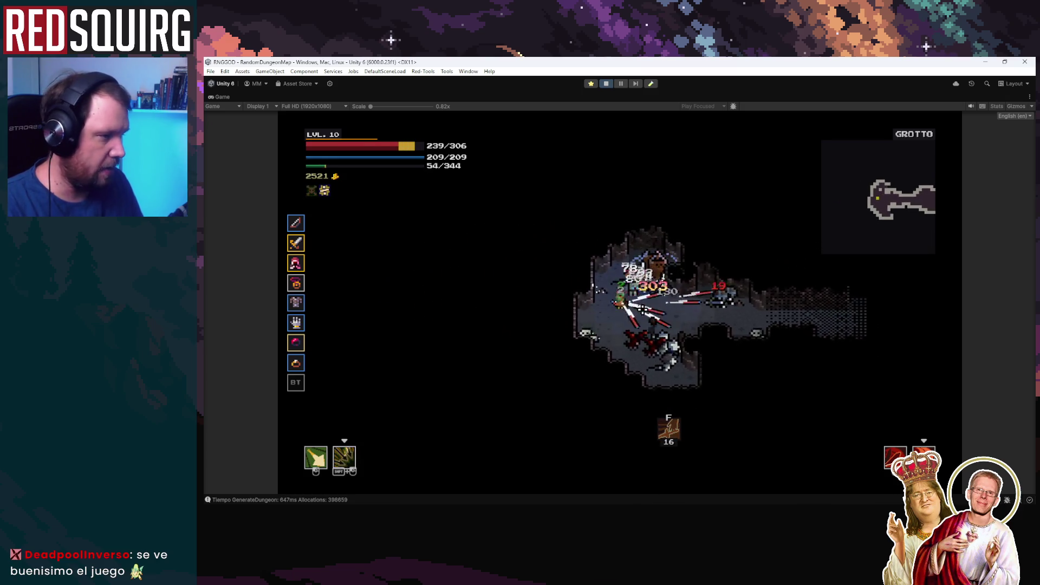
pyautogui.press('a')
pyautogui.click(565, 313)
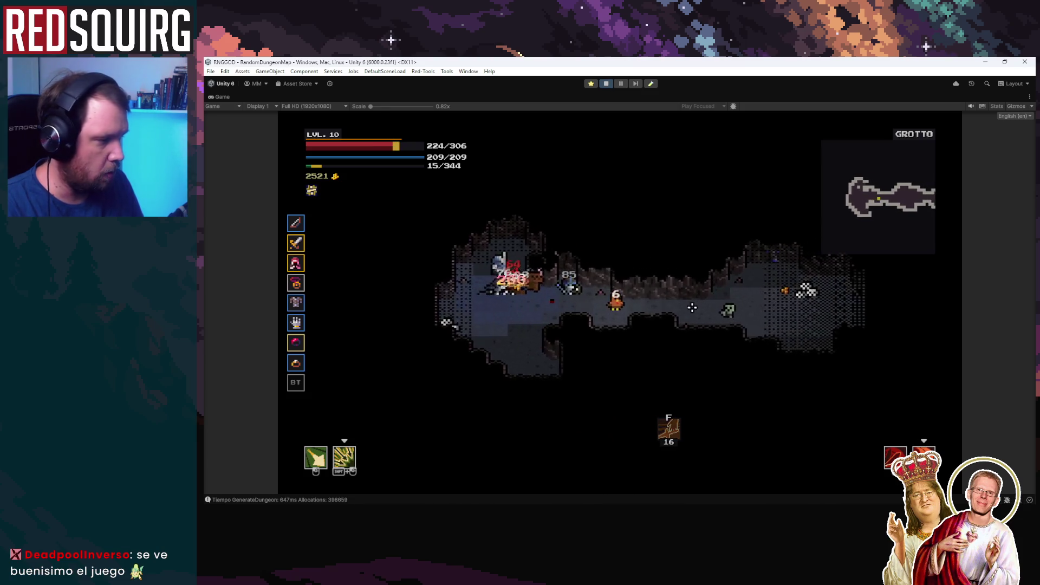
# Go right to the crossroads, then fight down the vertical corridor into the wider cavern.
pyautogui.press('d')
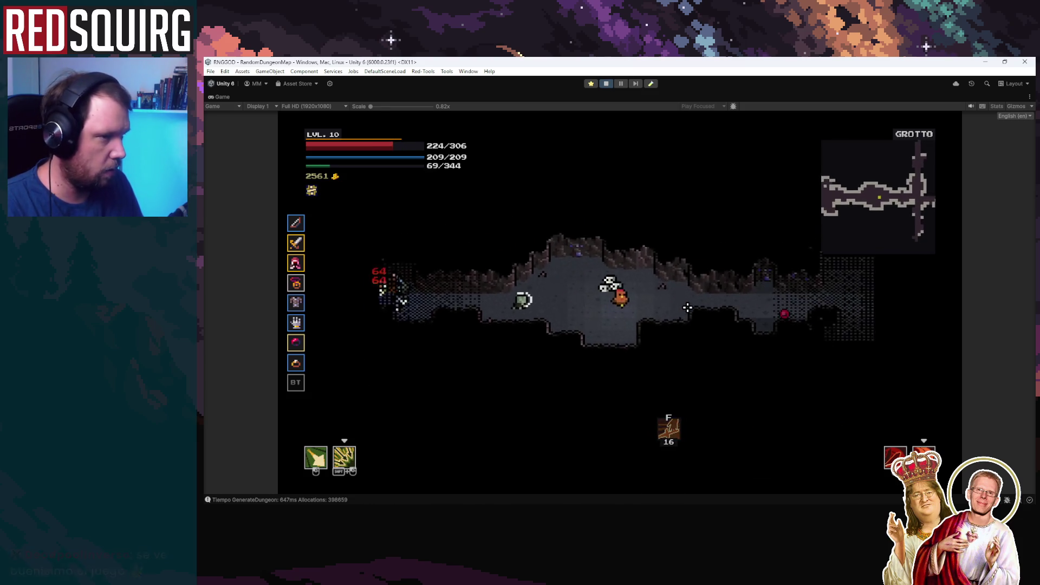
pyautogui.press('d')
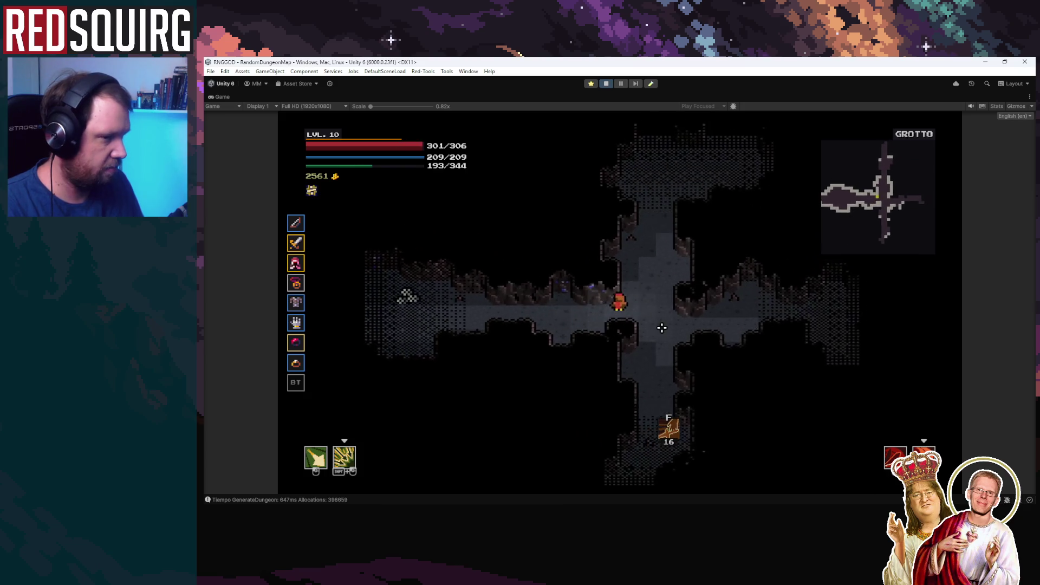
pyautogui.press('s')
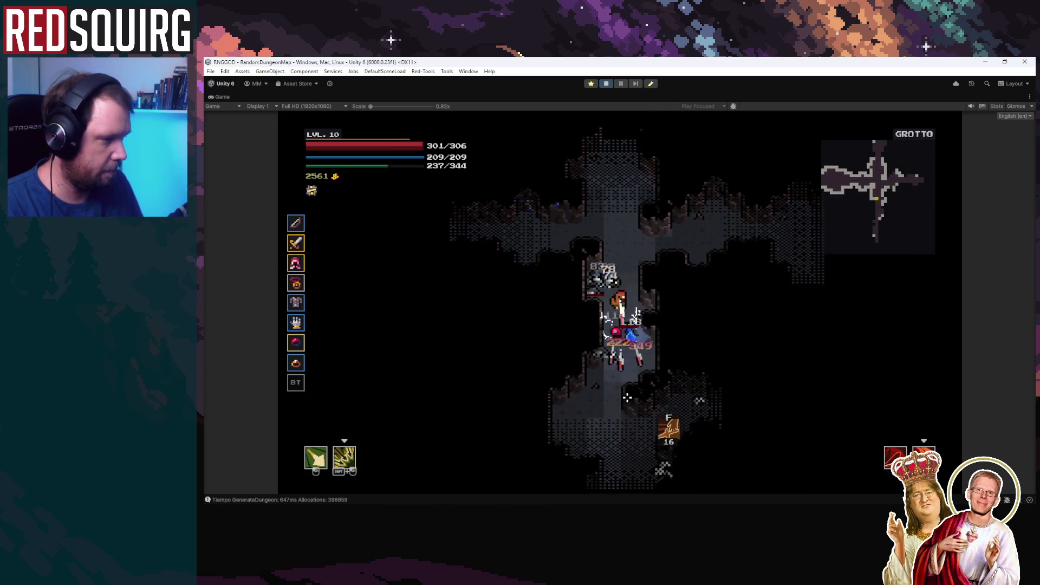
pyautogui.press('s')
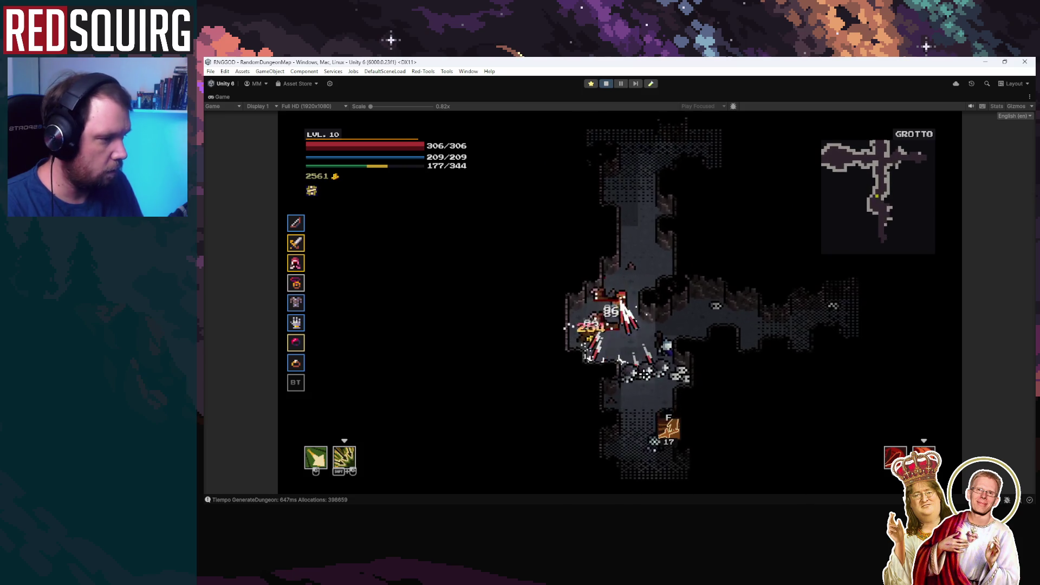
pyautogui.press('s')
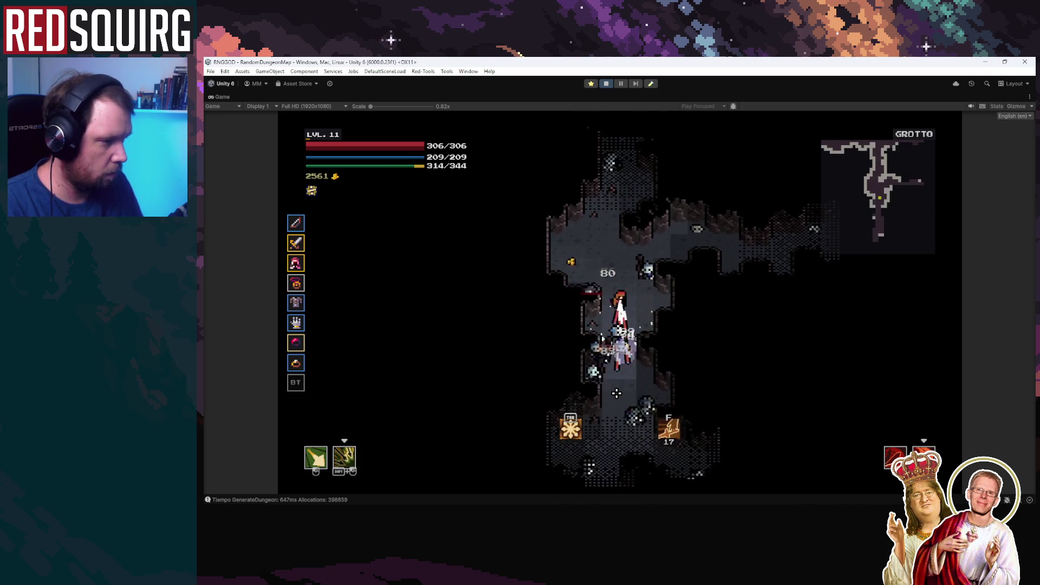
pyautogui.press('s')
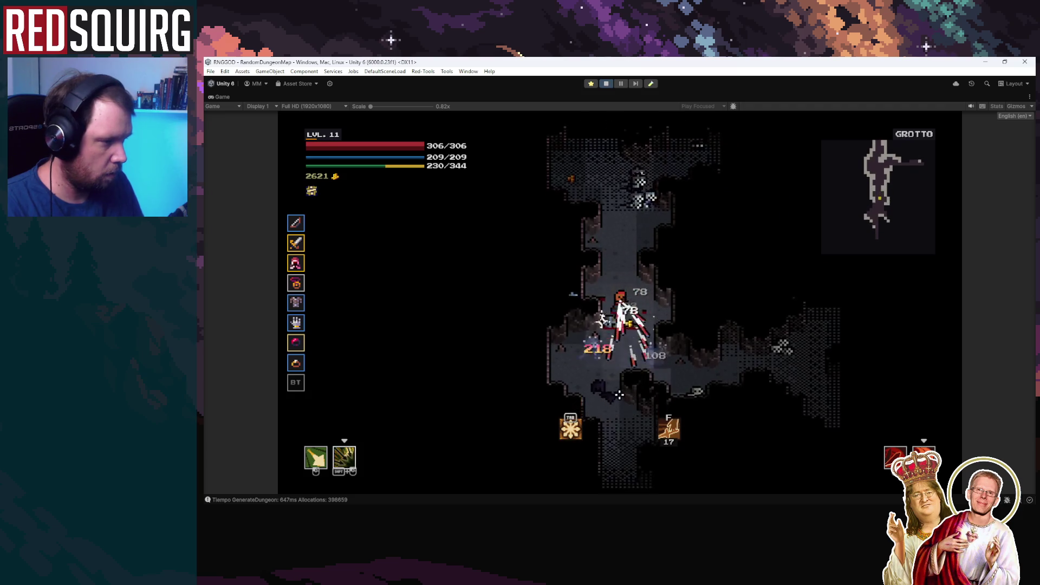
pyautogui.click(697, 343)
pyautogui.press('s')
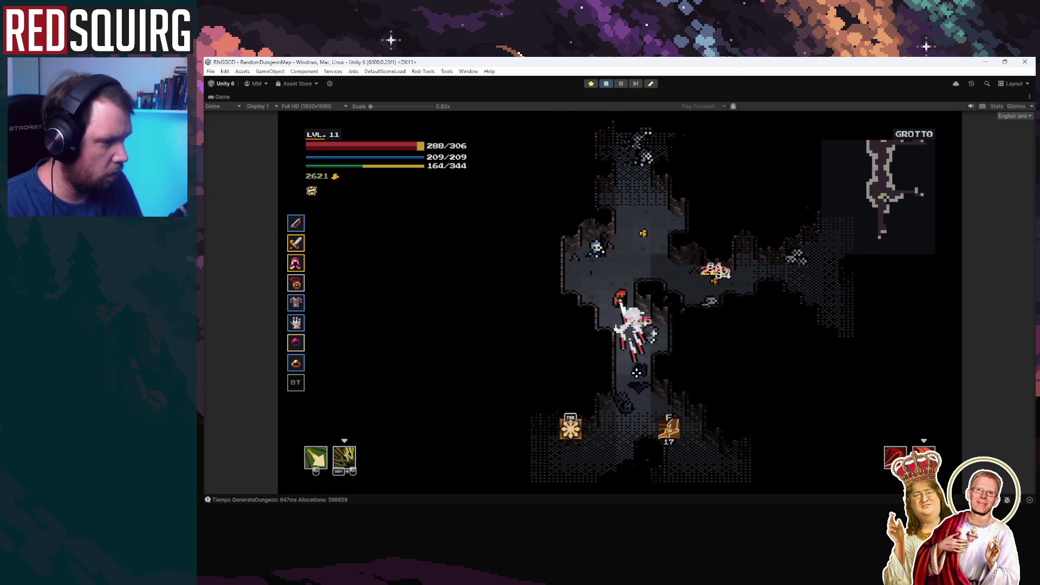
pyautogui.click(655, 373)
pyautogui.press('s')
pyautogui.click(655, 372)
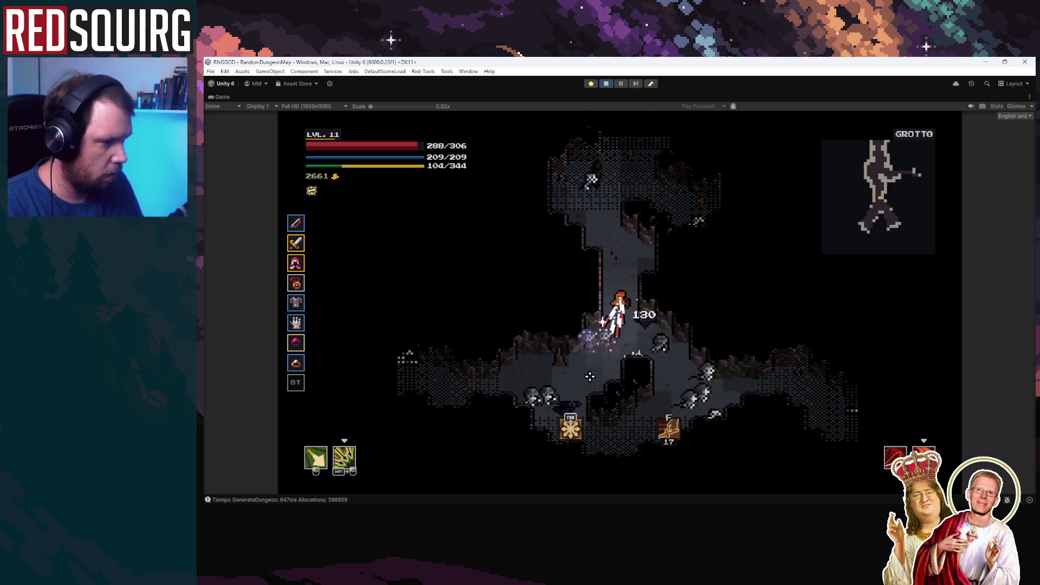
# Clear the cavern heading left, reaching level 11 with 2681 gold and entering the Deep Pit.
pyautogui.press('d')
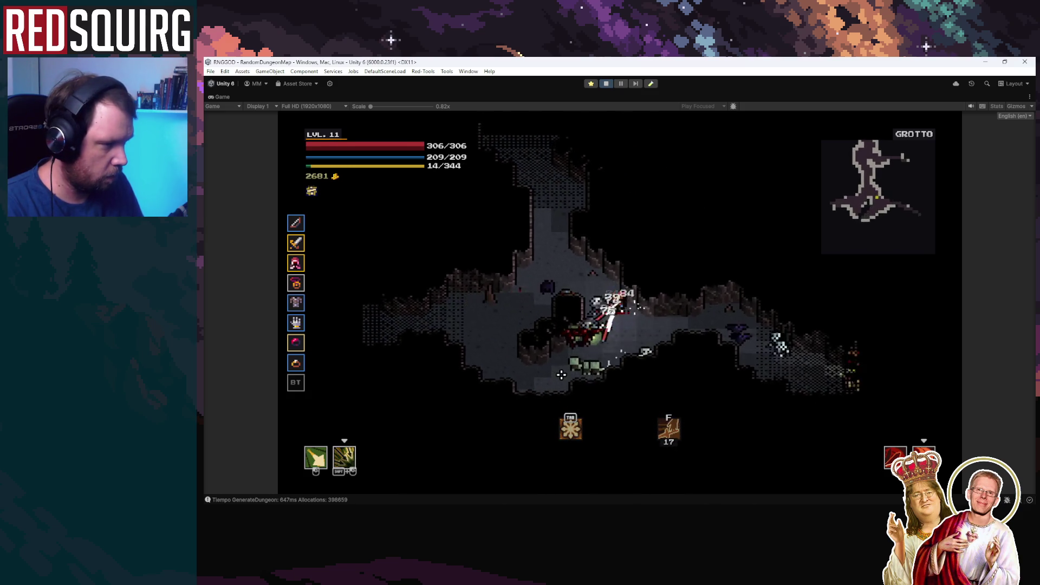
pyautogui.click(596, 327)
pyautogui.press('a')
pyautogui.click(599, 326)
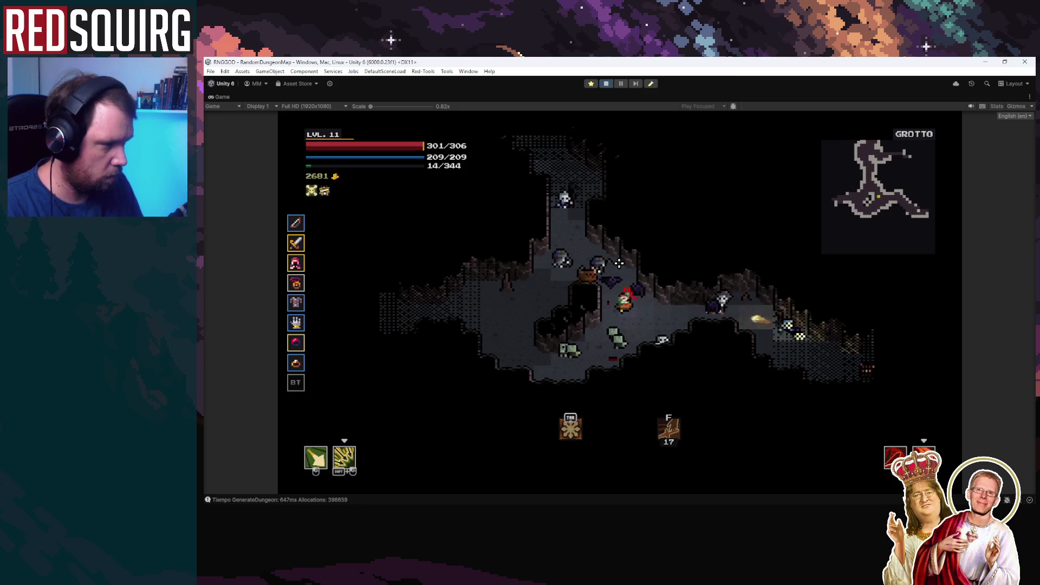
pyautogui.press('a')
pyautogui.click(605, 324)
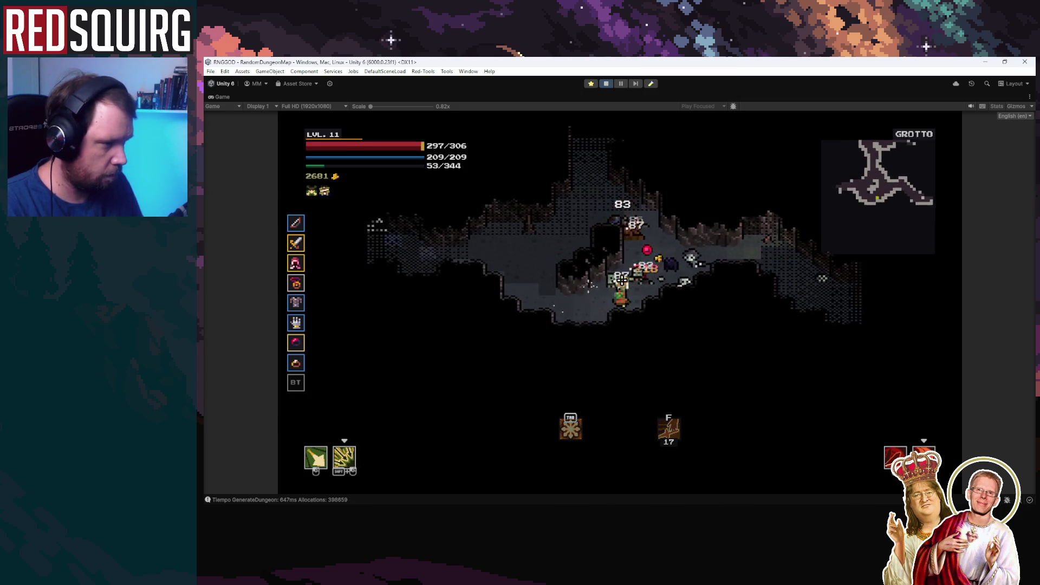
pyautogui.press('a')
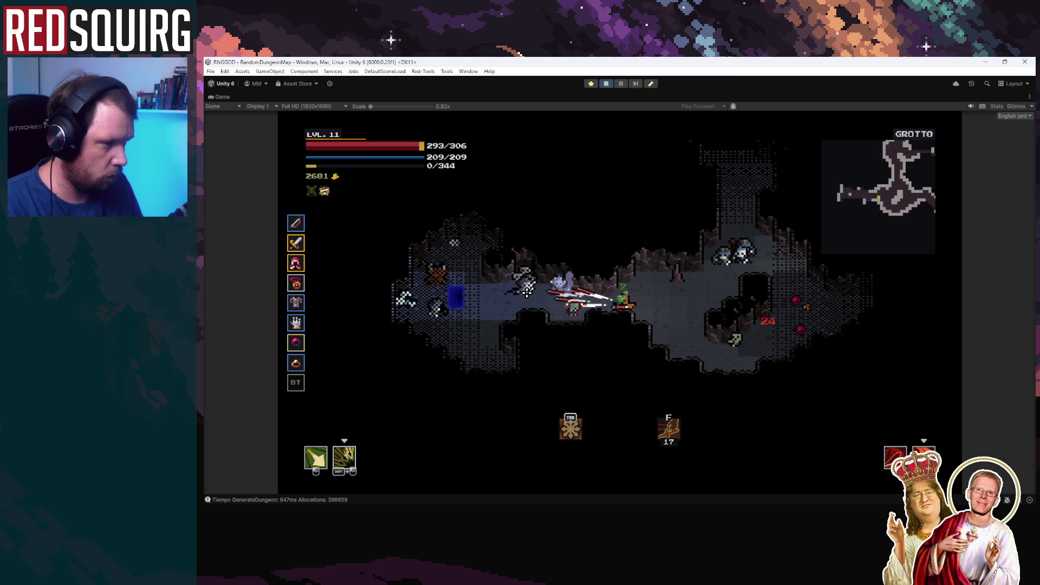
pyautogui.click(540, 294)
pyautogui.press('a')
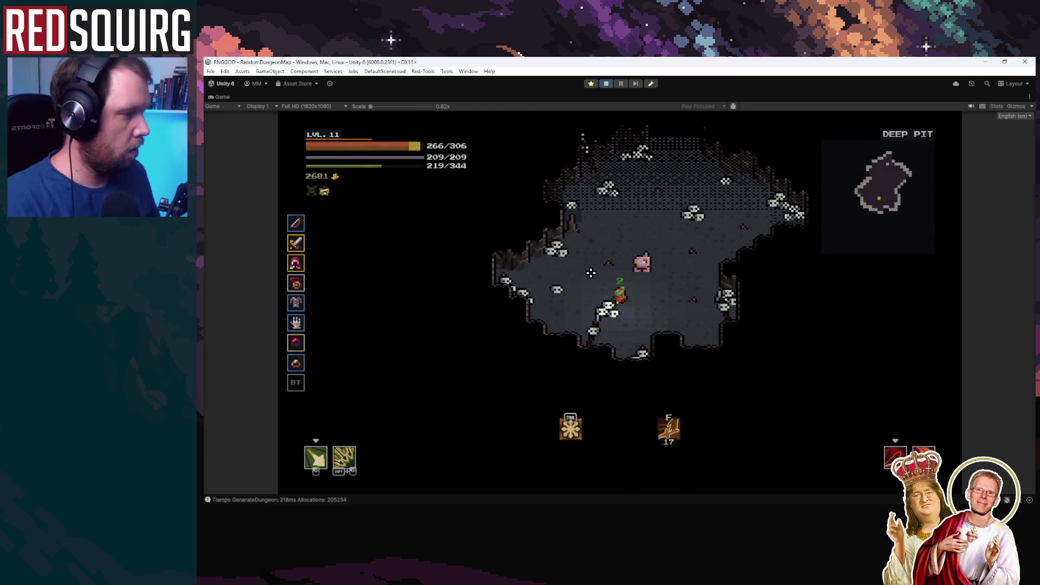
# Dismiss the Deep Pit dialogue, finish off the enemy, and take the exit down to Grim Halls.
pyautogui.click(653, 301)
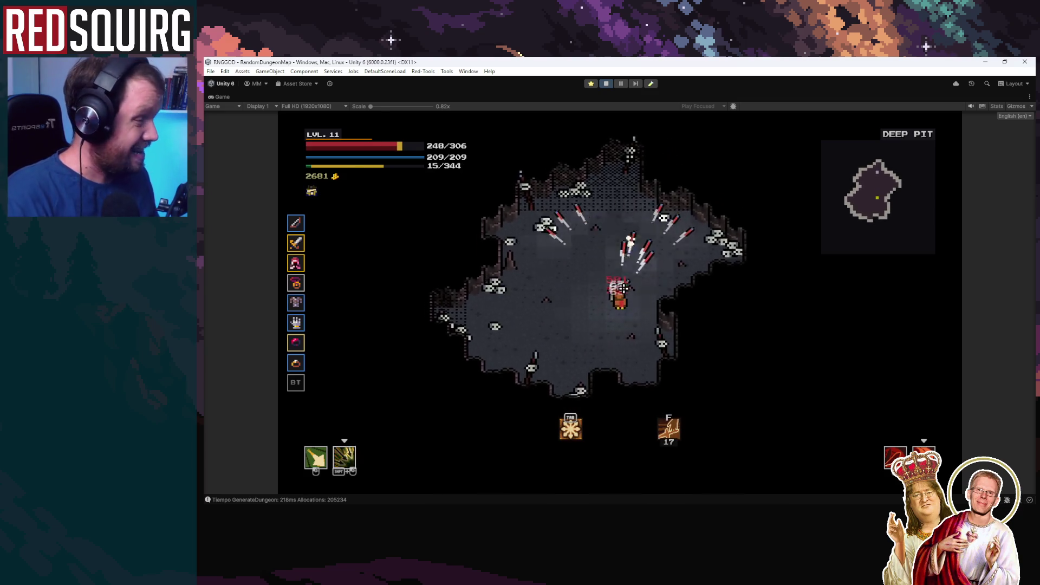
pyautogui.press('w')
pyautogui.press('d')
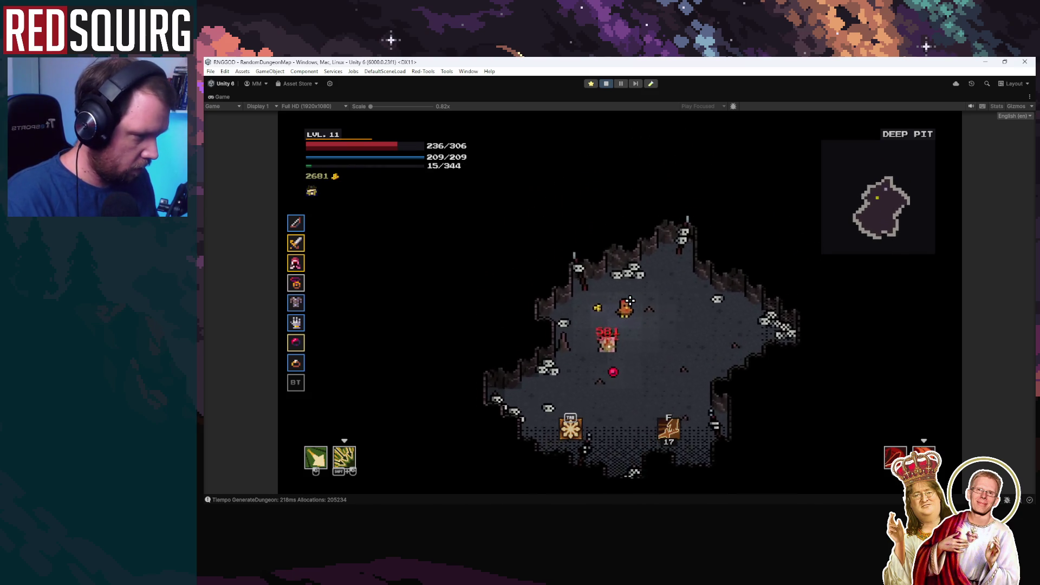
pyautogui.press('w')
pyautogui.press('a')
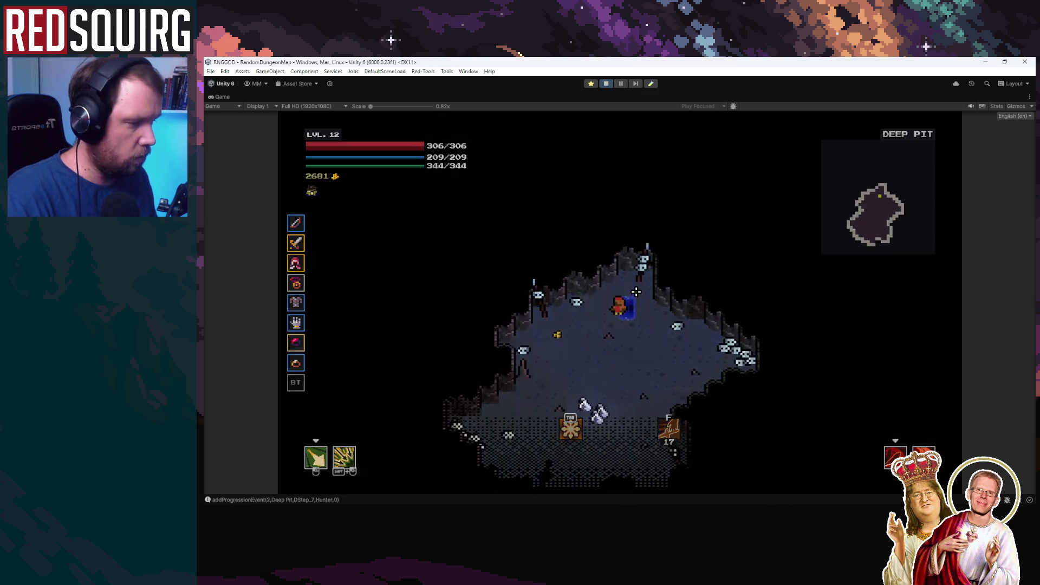
pyautogui.press('w')
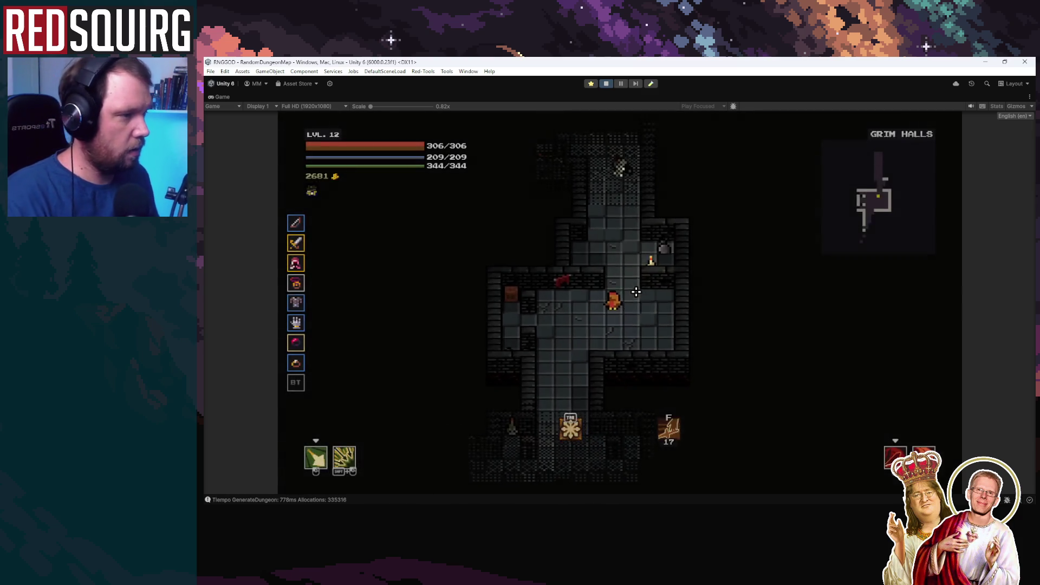
# Walk south into the large room and fight westward through the Grim Halls rooms.
pyautogui.press('s')
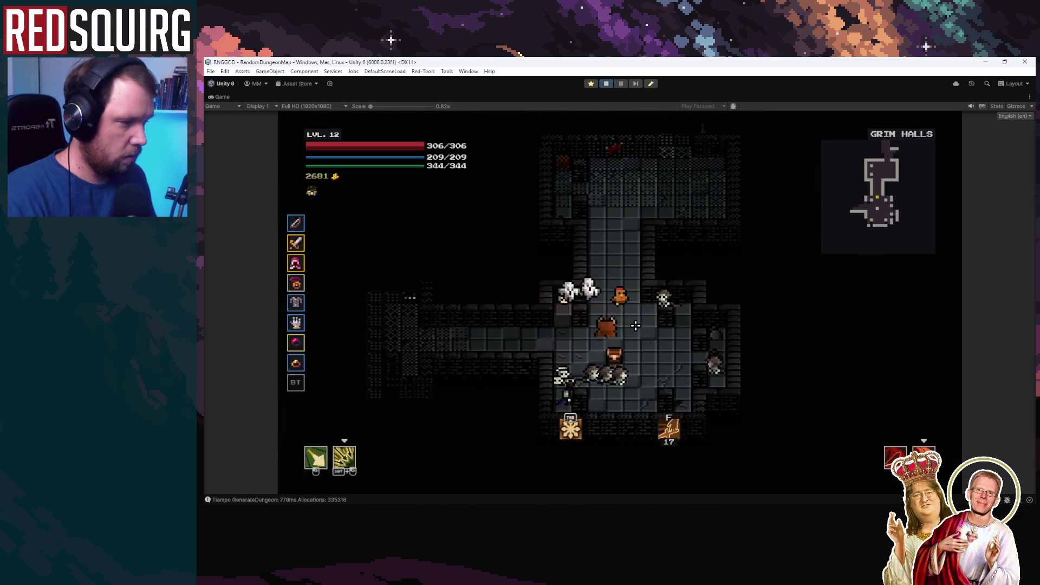
pyautogui.press('a')
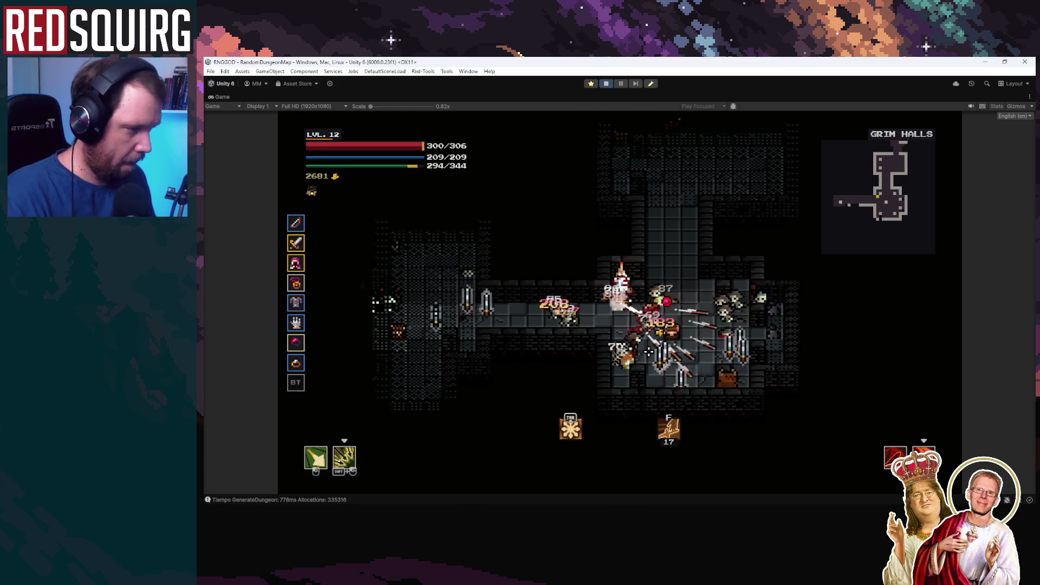
pyautogui.press('a')
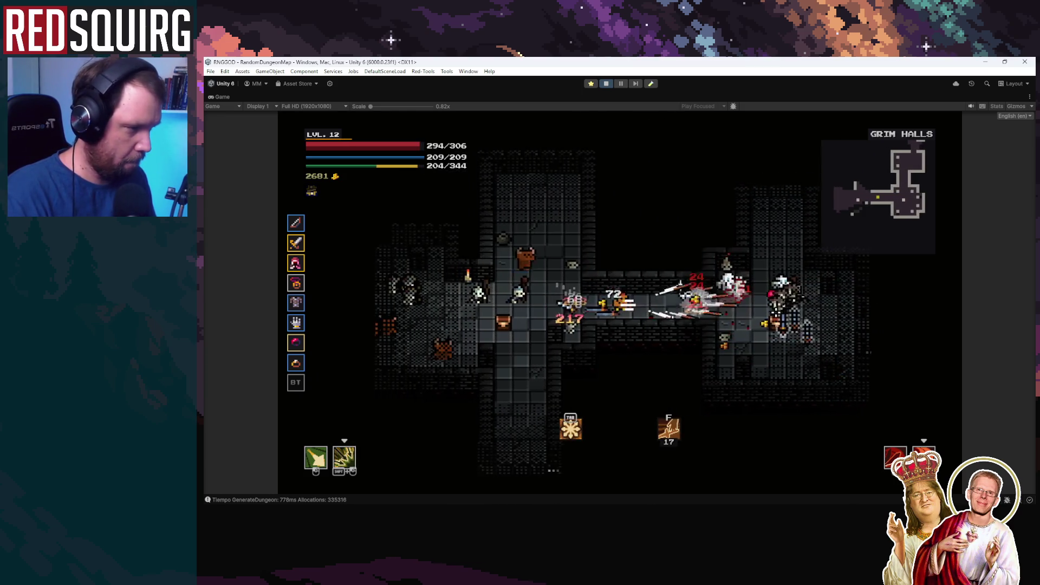
pyautogui.press('a')
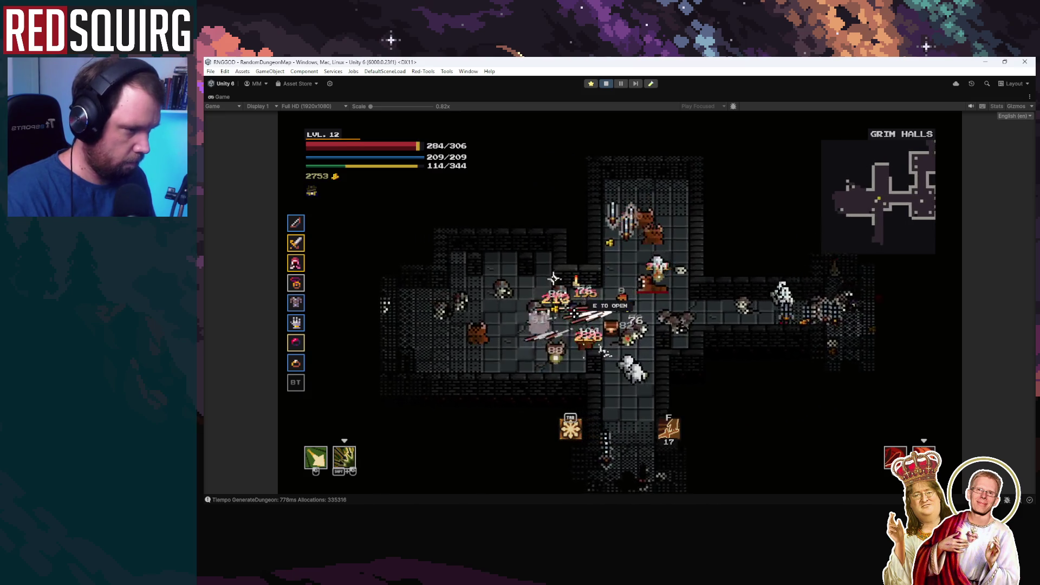
pyautogui.press('a')
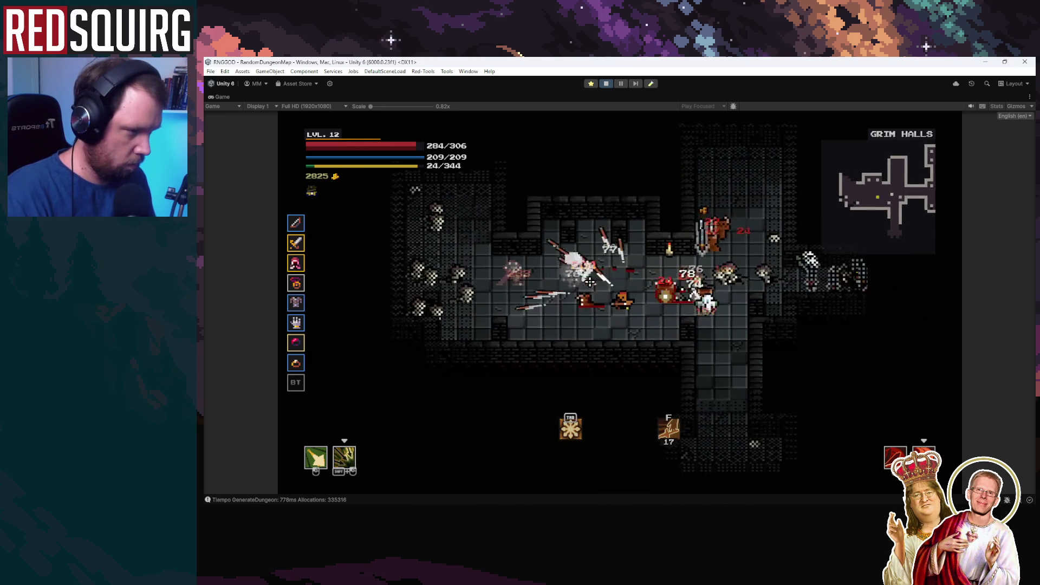
pyautogui.press('a')
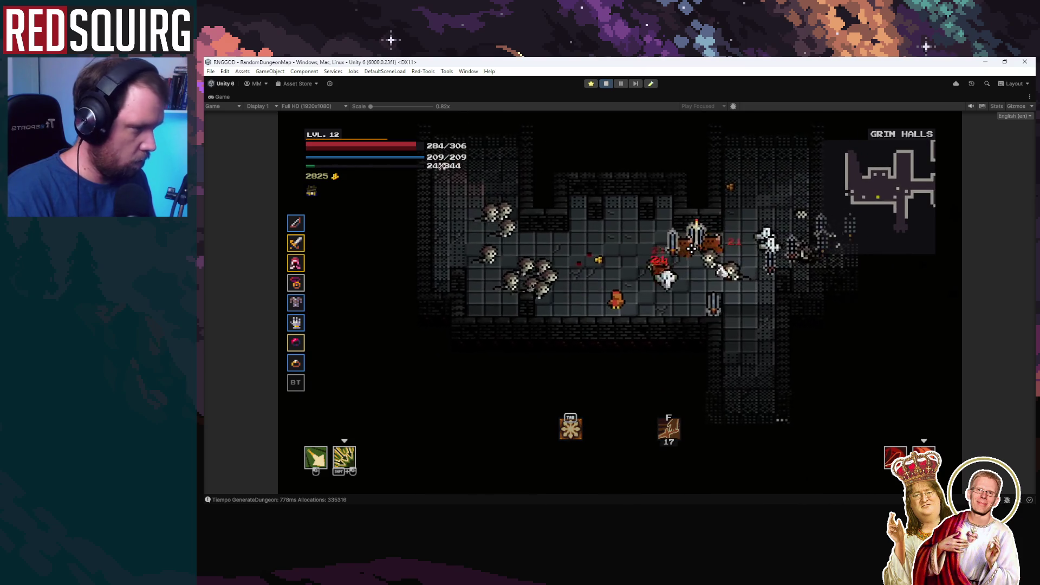
# Head up the vertical corridor and right through the next room, putting a level-up point into Dexterity.
pyautogui.press('w')
pyautogui.press('a')
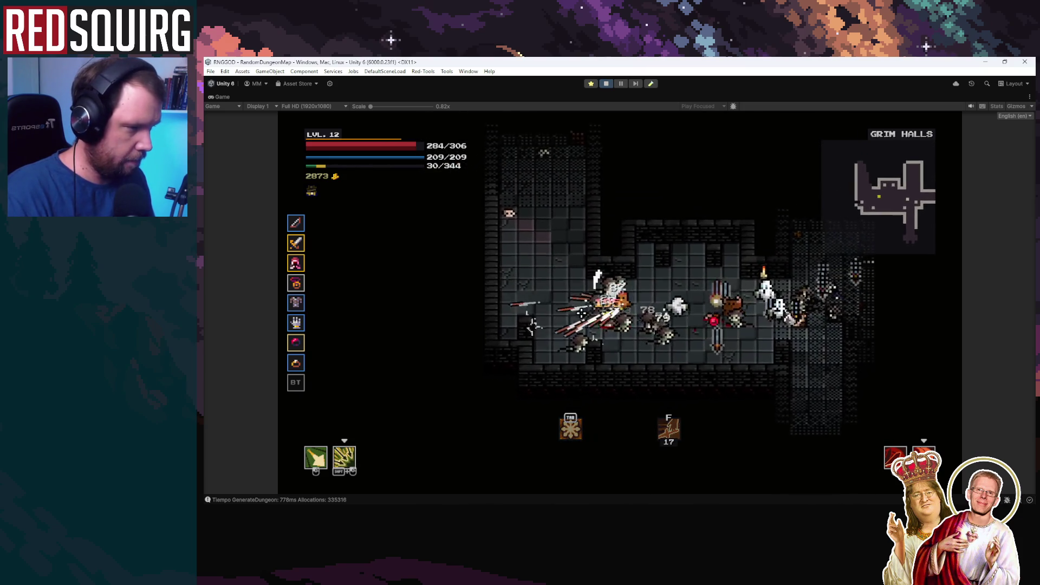
pyautogui.press('w')
pyautogui.press('a')
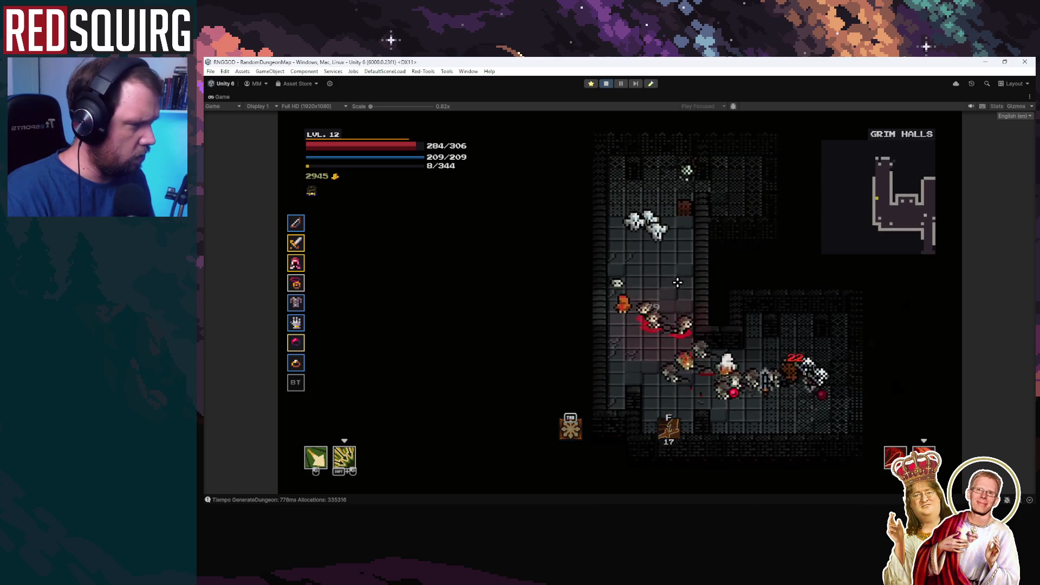
pyautogui.press('w')
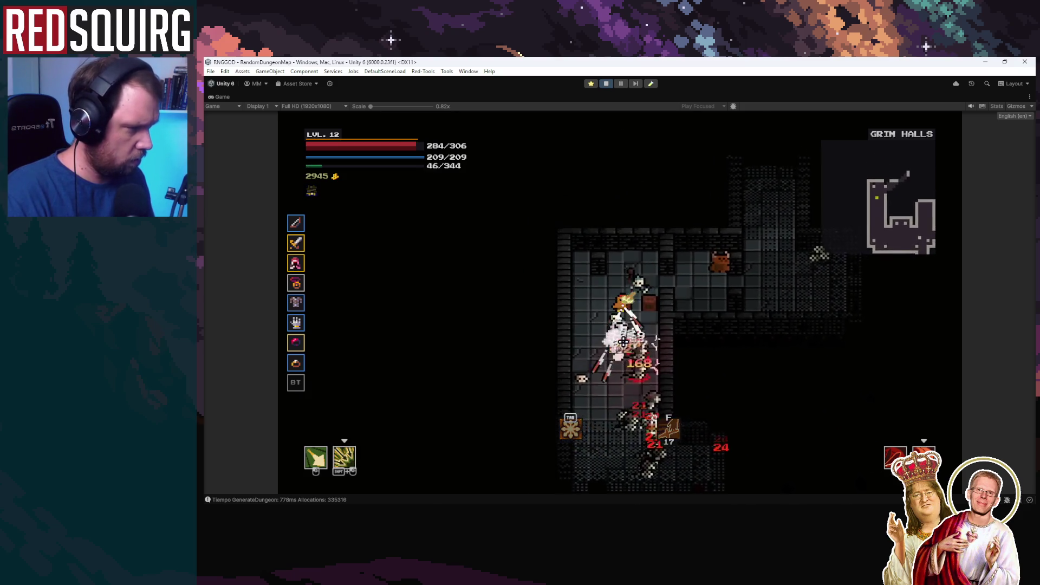
pyautogui.press('d')
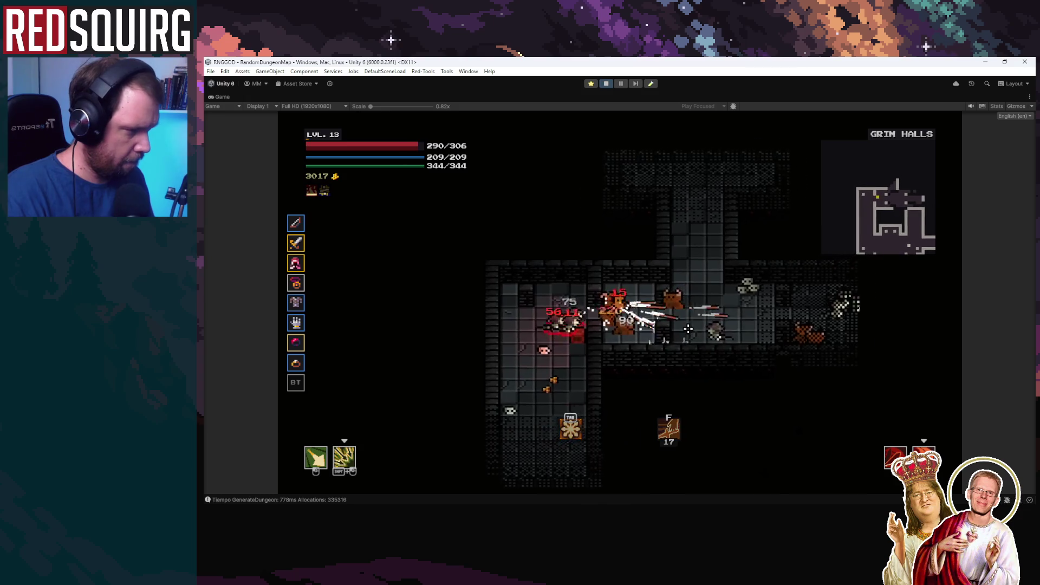
pyautogui.press('d')
pyautogui.press('w')
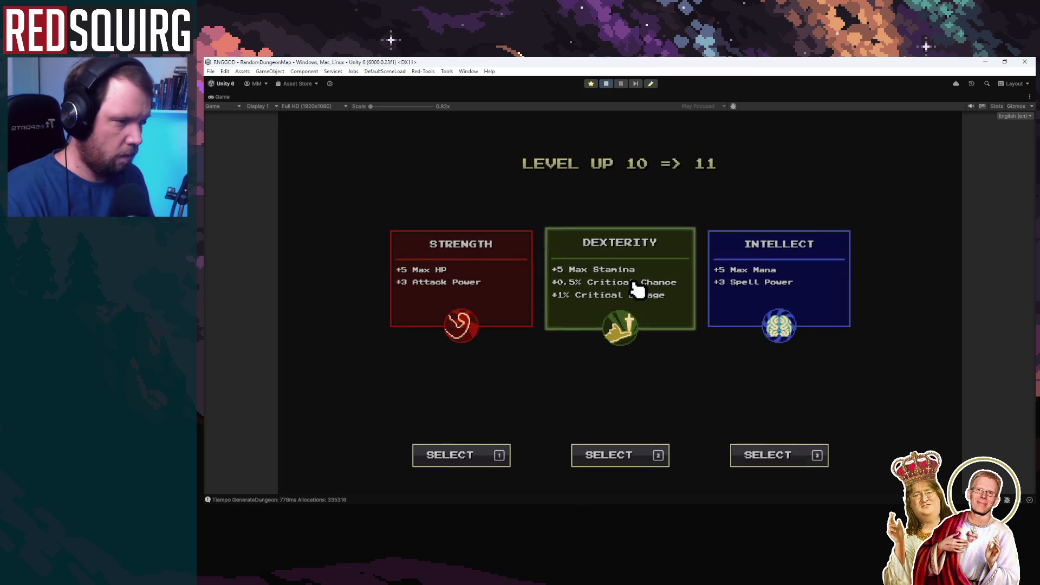
pyautogui.click(636, 289)
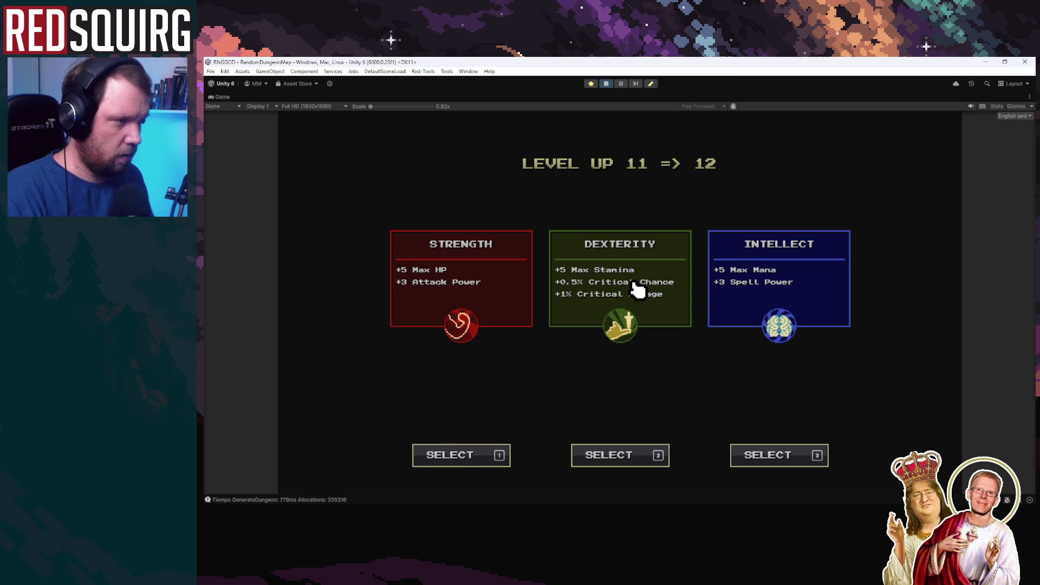
# Put two more level-up points into Dexterity and spend the perk point maxing Hunter Marksmanship.
pyautogui.click(634, 296)
pyautogui.click(634, 304)
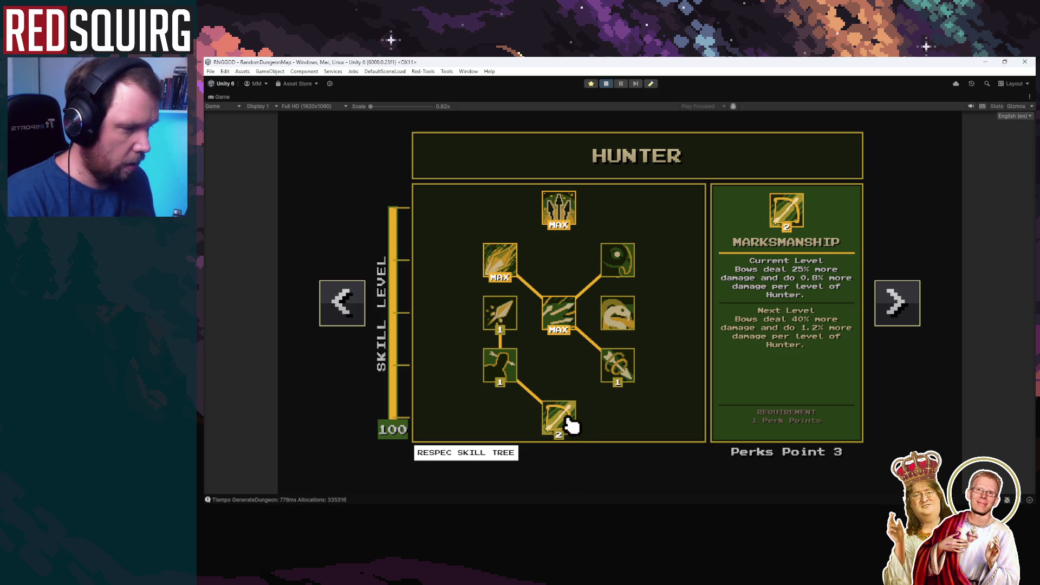
pyautogui.click(618, 313)
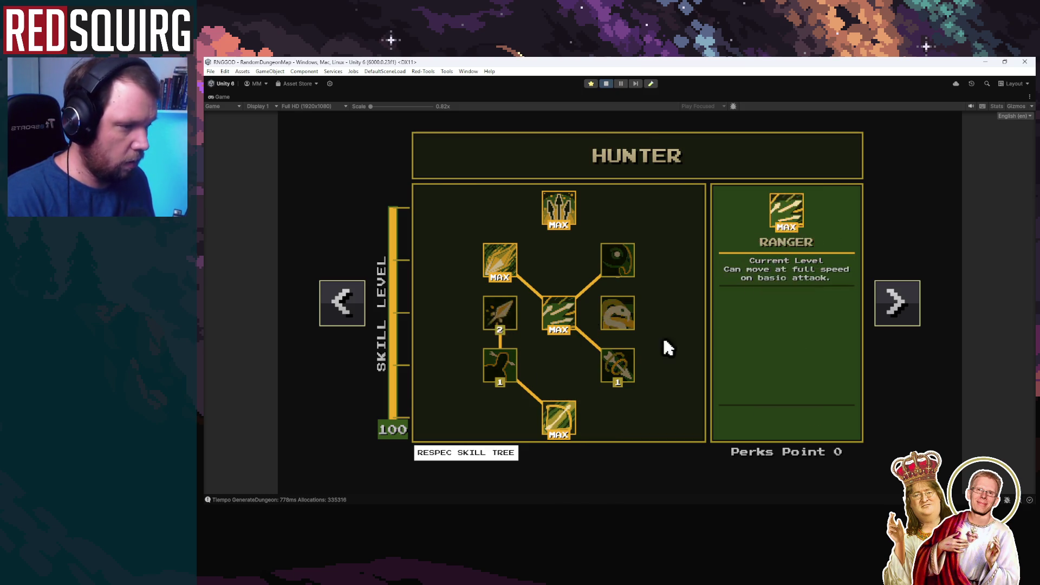
# Fight north up the corridor, east and back, then attack the enemies in the upper room.
pyautogui.press('w')
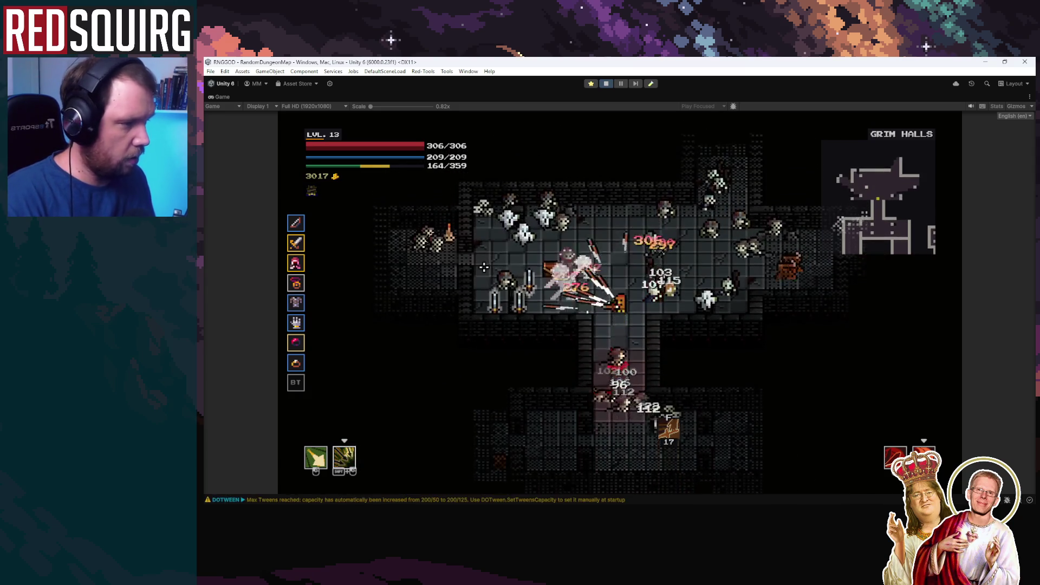
pyautogui.press('w')
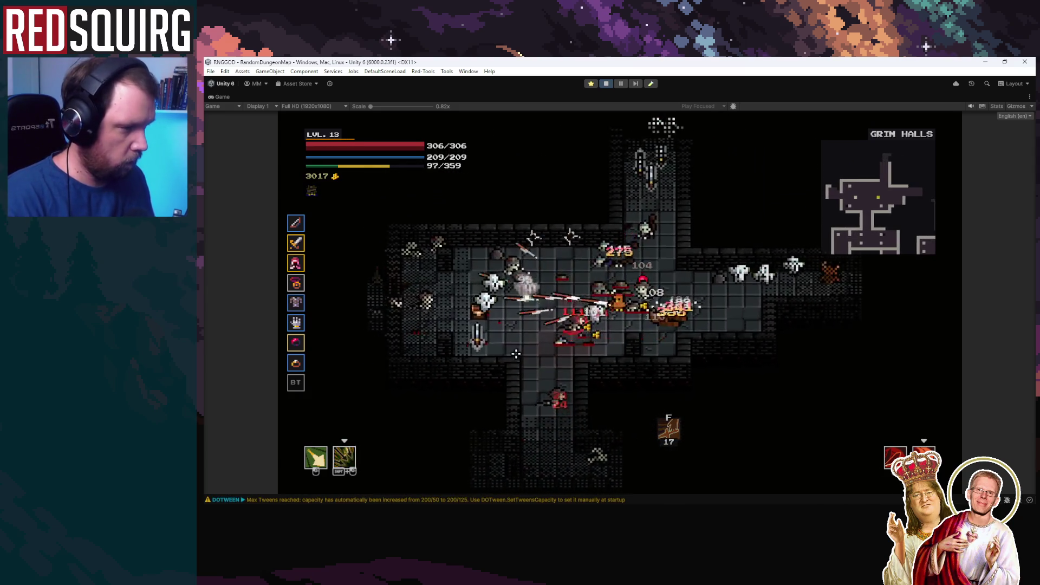
pyautogui.press('w')
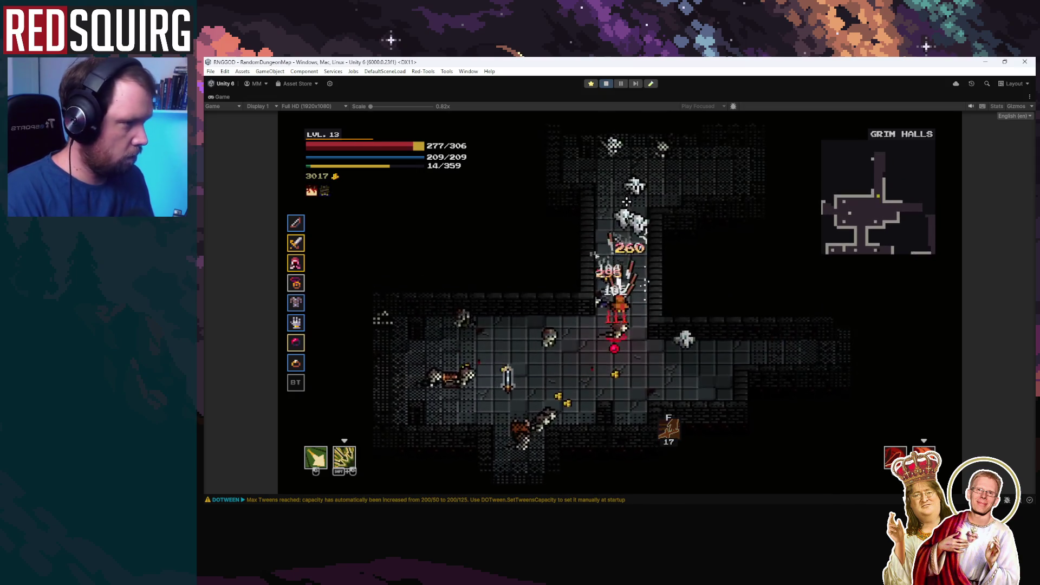
pyautogui.press('w')
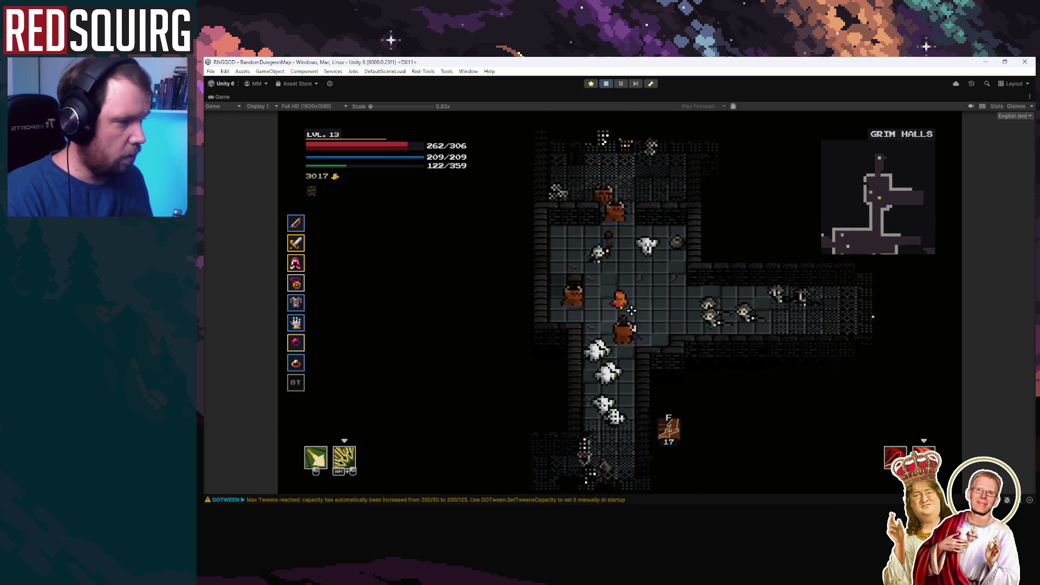
pyautogui.press('d')
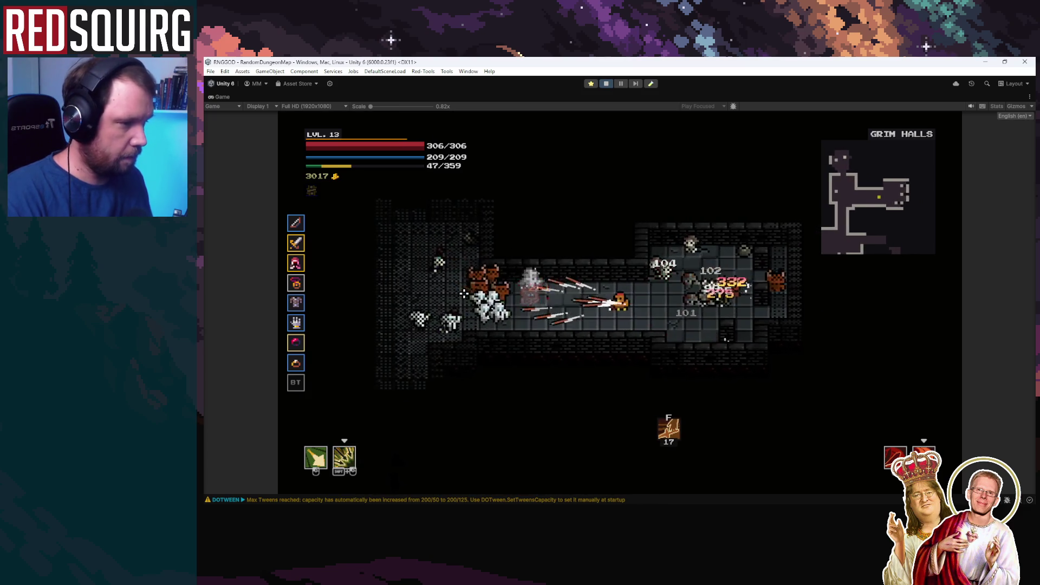
pyautogui.press('a')
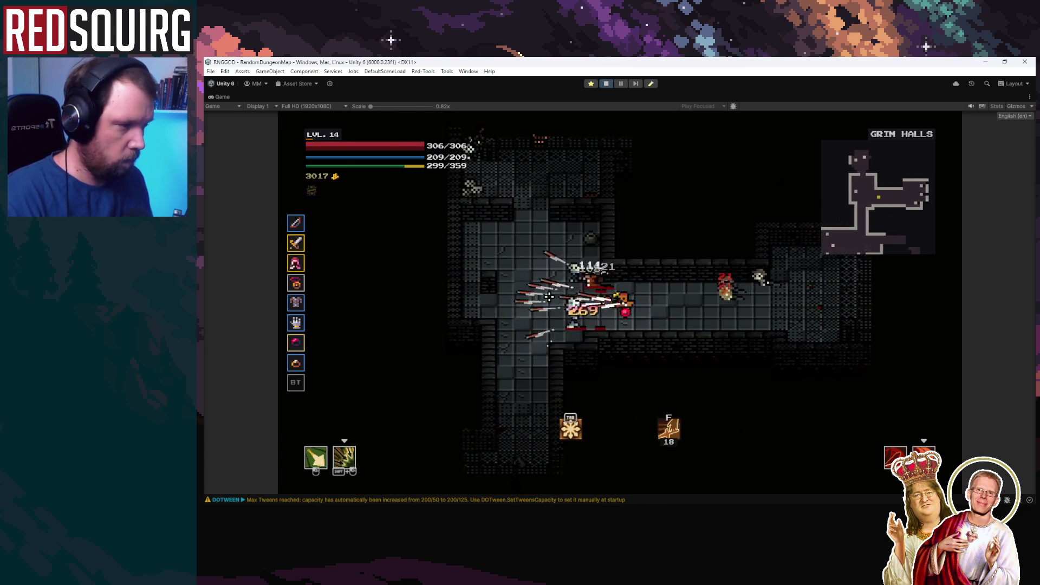
pyautogui.press('w')
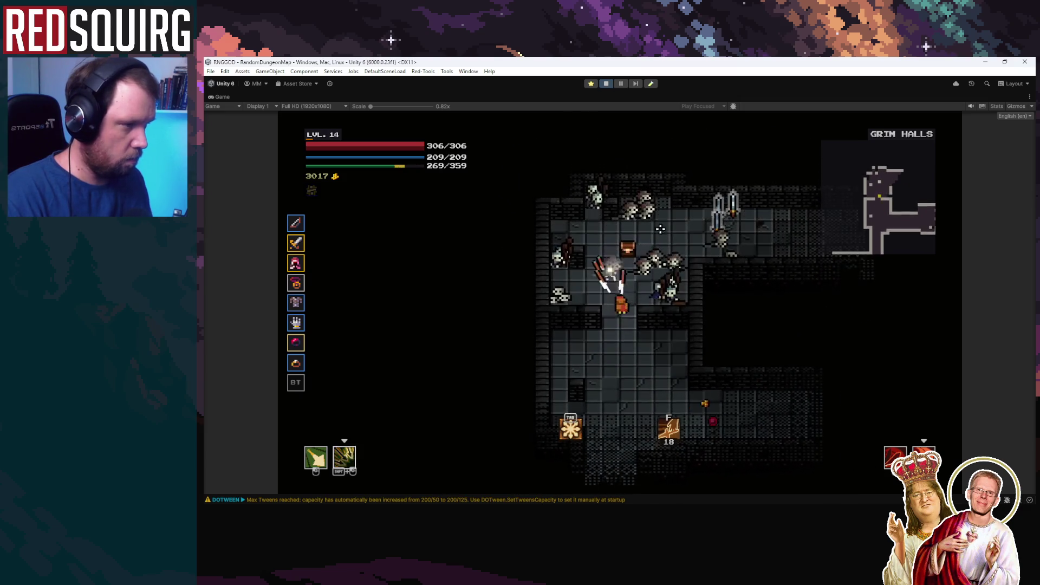
pyautogui.click(673, 233)
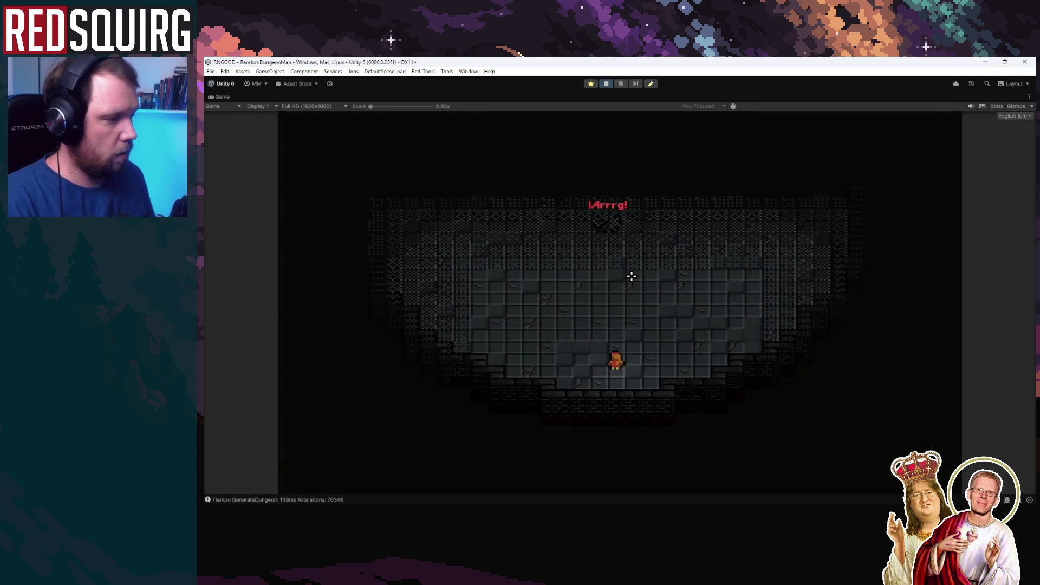
# Clear the Chamber enemies with dagger bursts and slashes, then walk north into the blue portal.
pyautogui.click(641, 267)
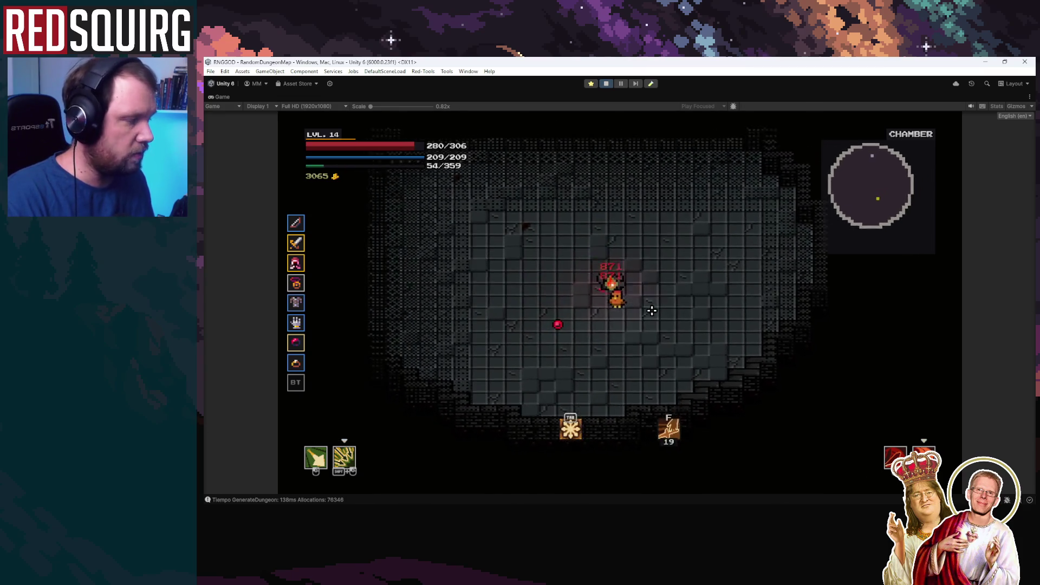
pyautogui.keyDown('shift'); pyautogui.click(659, 304); pyautogui.keyUp('shift')
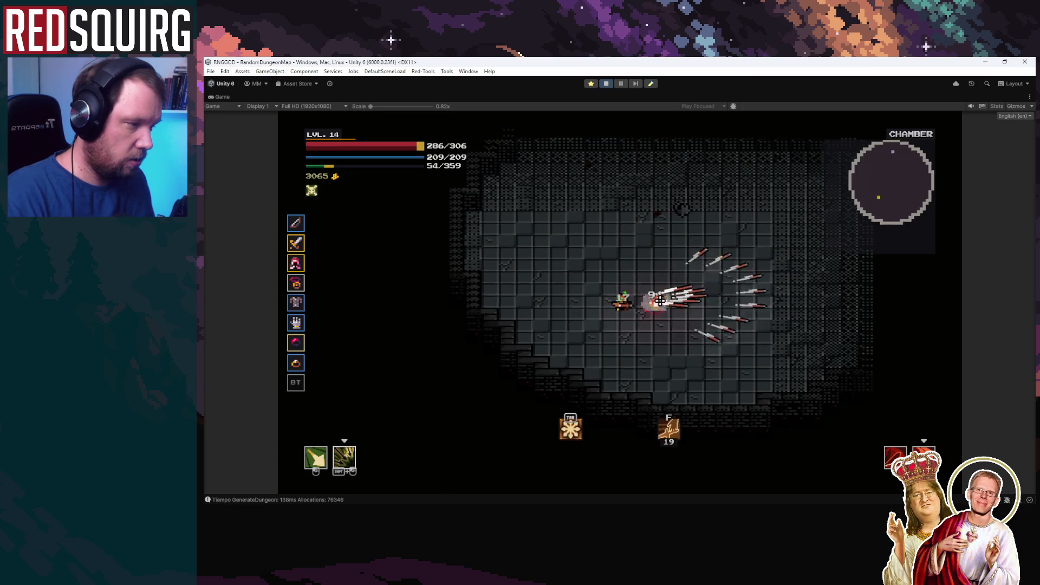
pyautogui.keyDown('shift'); pyautogui.click(629, 309); pyautogui.keyUp('shift')
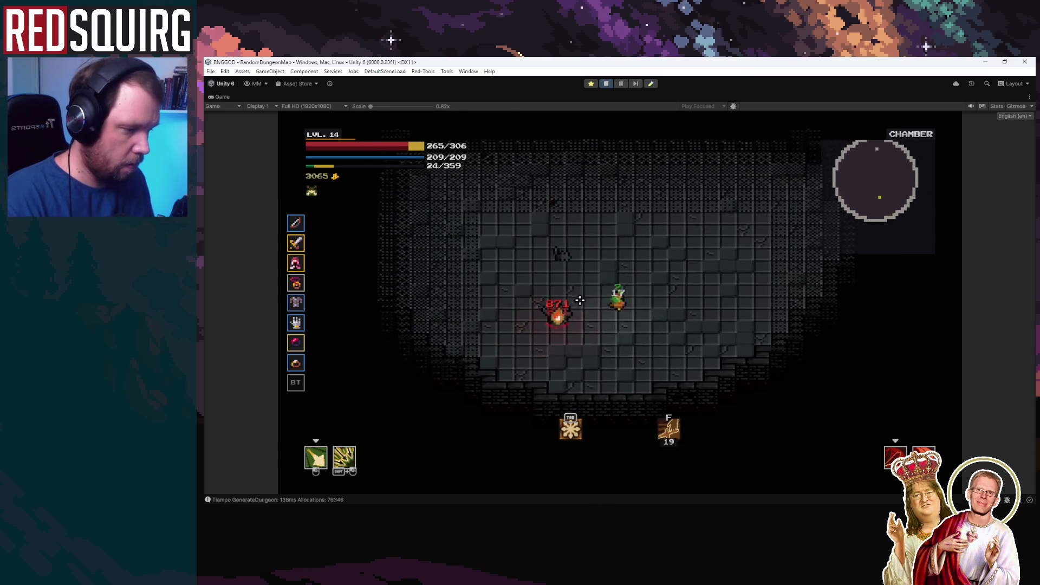
pyautogui.click(596, 338)
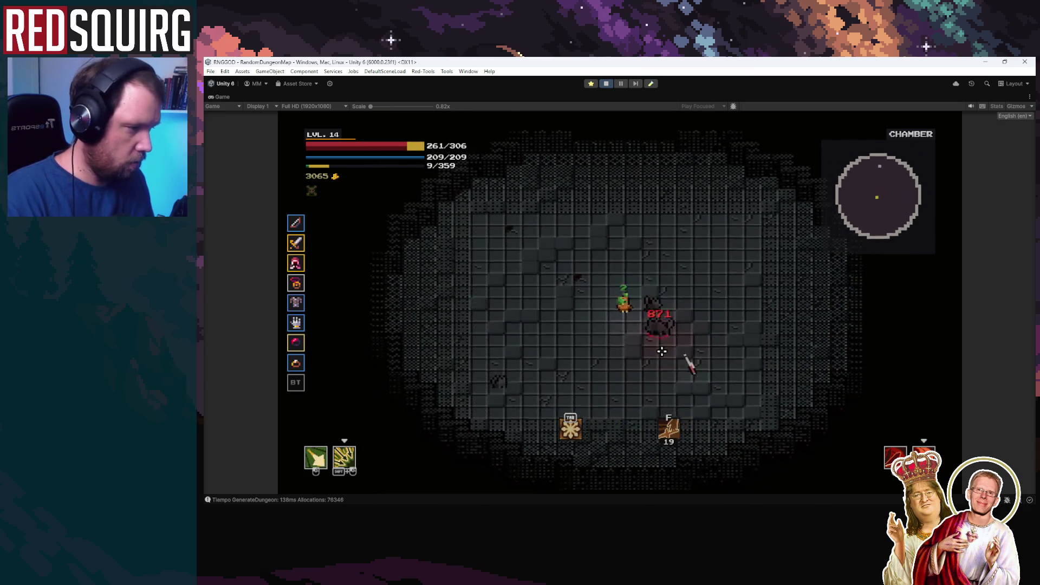
pyautogui.click(616, 257)
pyautogui.keyDown('shift'); pyautogui.click(616, 258); pyautogui.keyUp('shift')
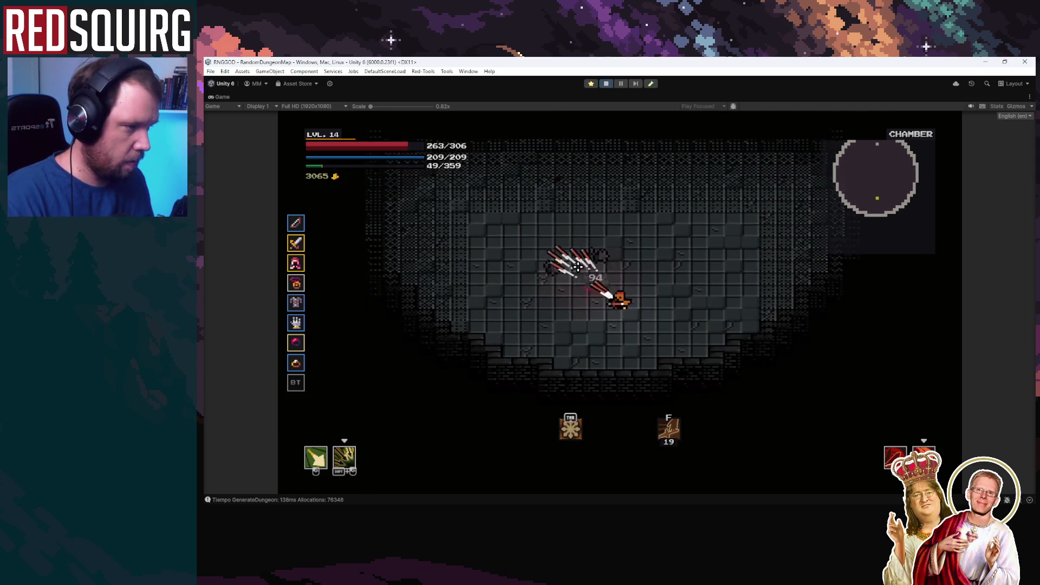
pyautogui.keyDown('shift'); pyautogui.click(548, 308); pyautogui.keyUp('shift')
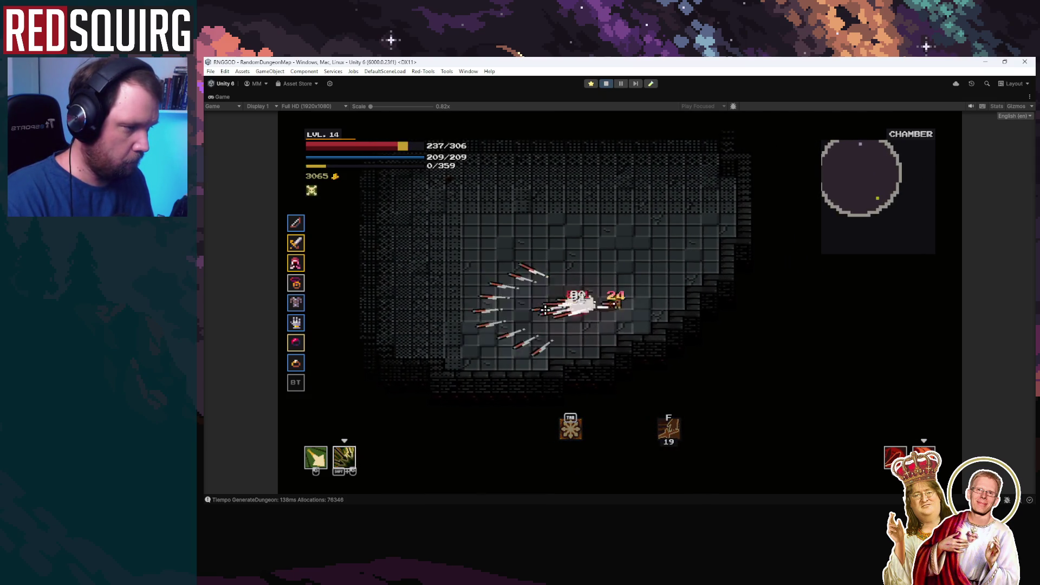
pyautogui.click(599, 332)
pyautogui.press('w')
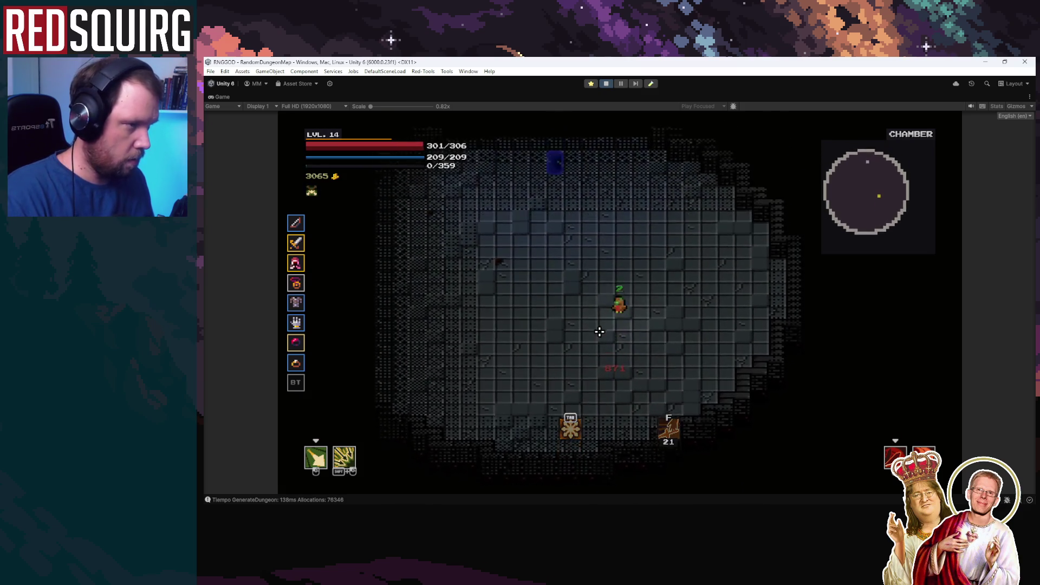
pyautogui.click(600, 332)
pyautogui.press('w')
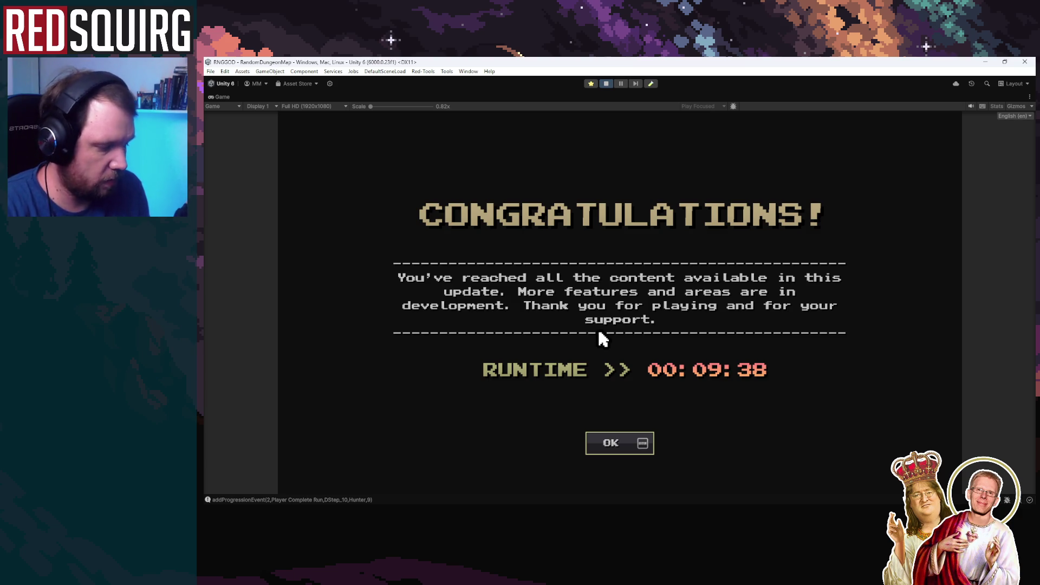
# Dismiss the Congratulations screen, buy Legacy skill upgrades down to 665 gold, and reincarnate.
pyautogui.click(641, 446)
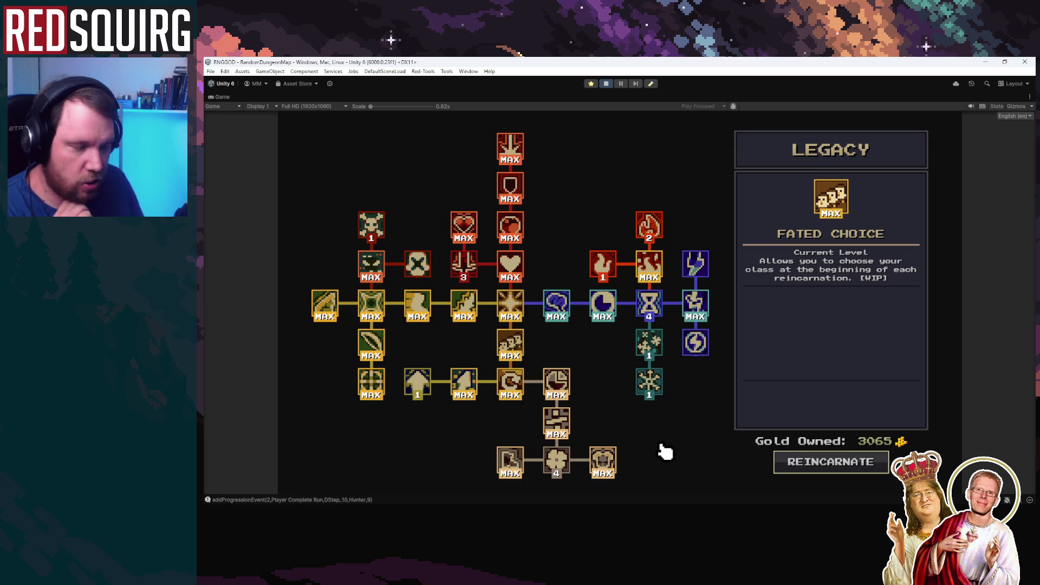
pyautogui.moveTo(654, 223)
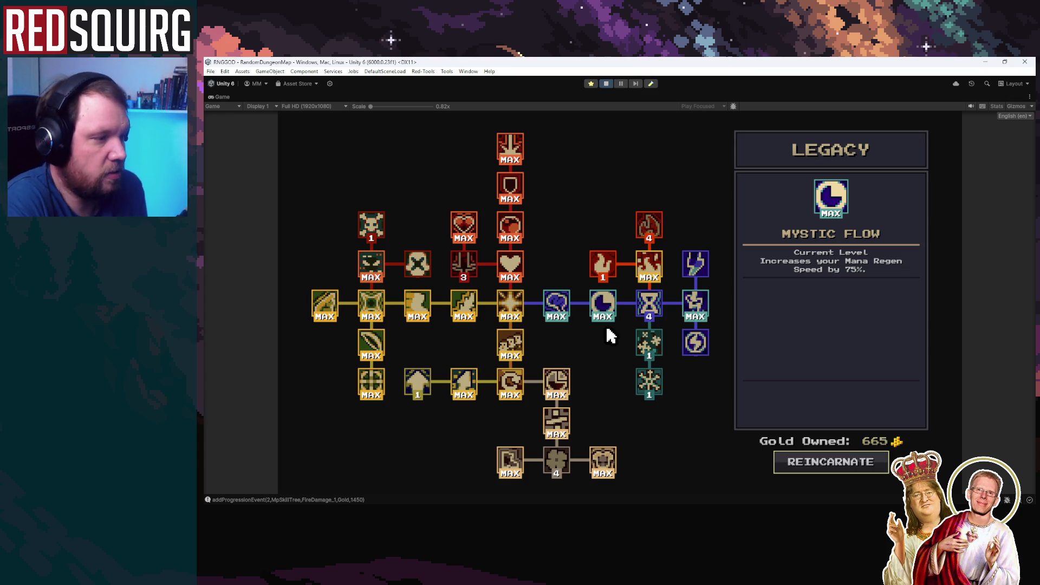
pyautogui.moveTo(372, 107)
pyautogui.mouseDown()
pyautogui.moveTo(382, 110)
pyautogui.moveTo(372, 112)
pyautogui.mouseUp()
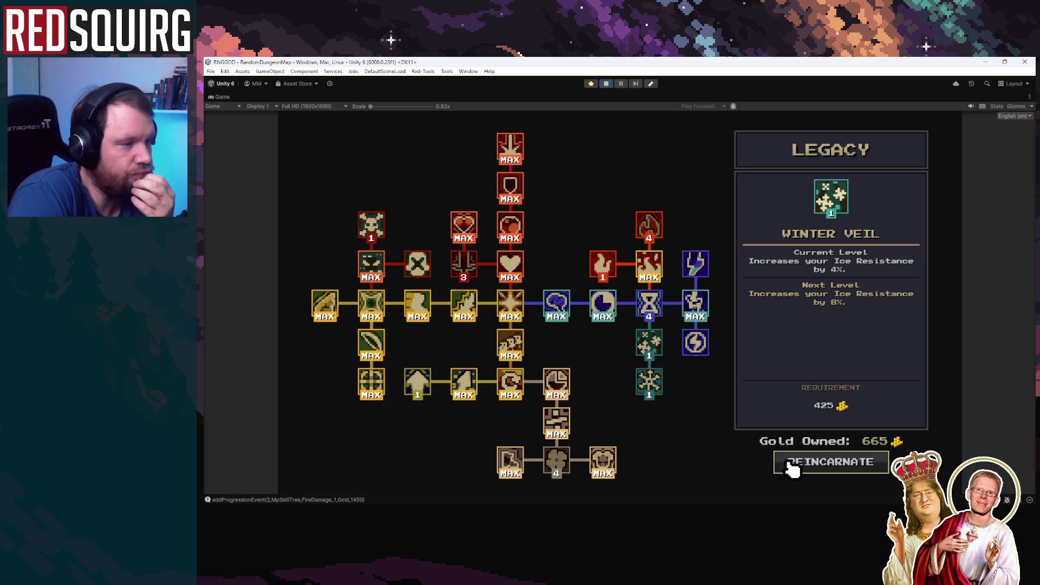
pyautogui.click(792, 470)
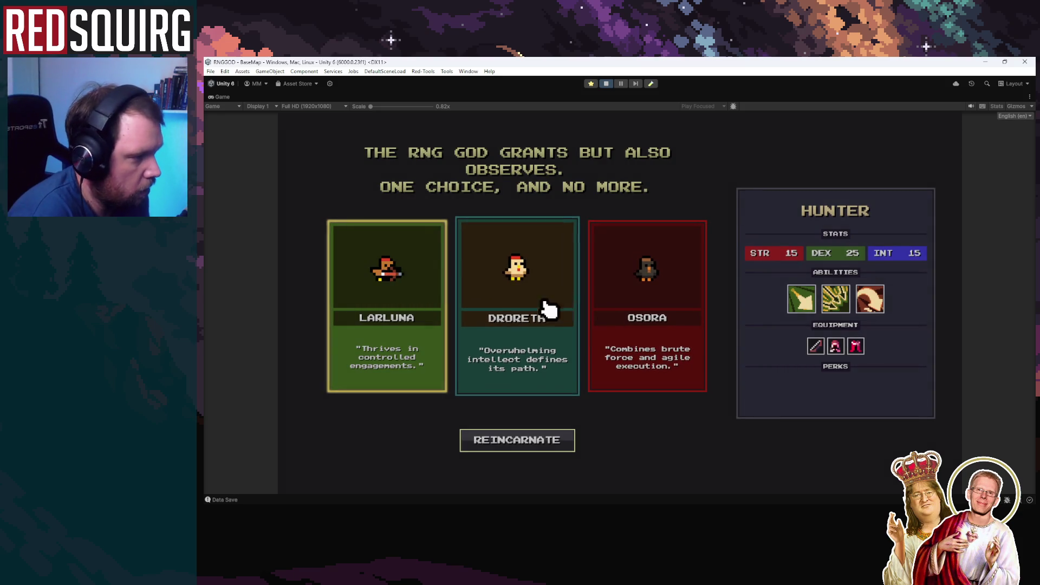
# Compare Osora and Droreth, then choose Larluna the Hunter and reincarnate into a level-1 run.
pyautogui.click(621, 306)
pyautogui.click(544, 325)
pyautogui.click(420, 324)
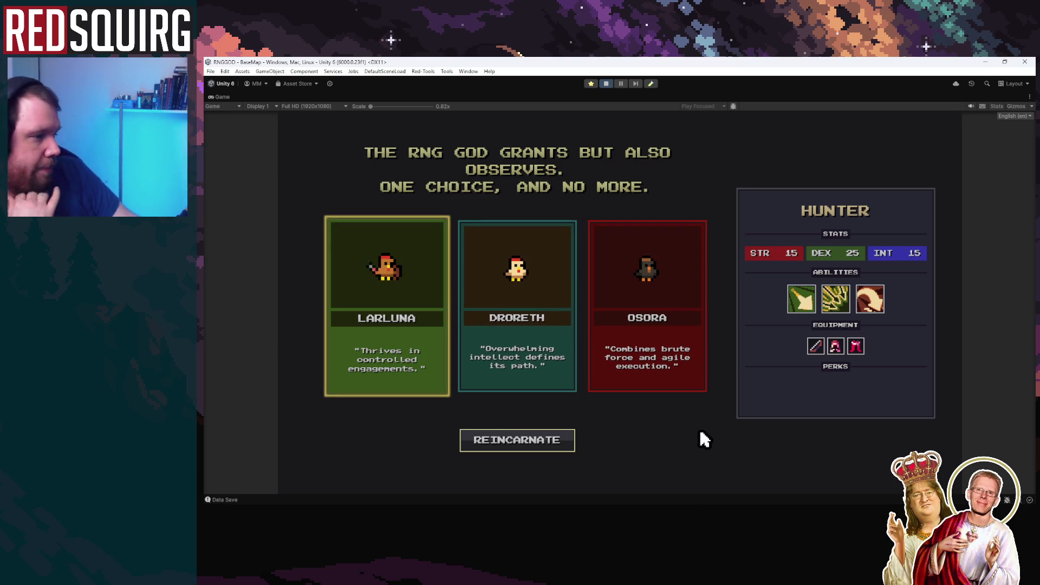
pyautogui.click(530, 446)
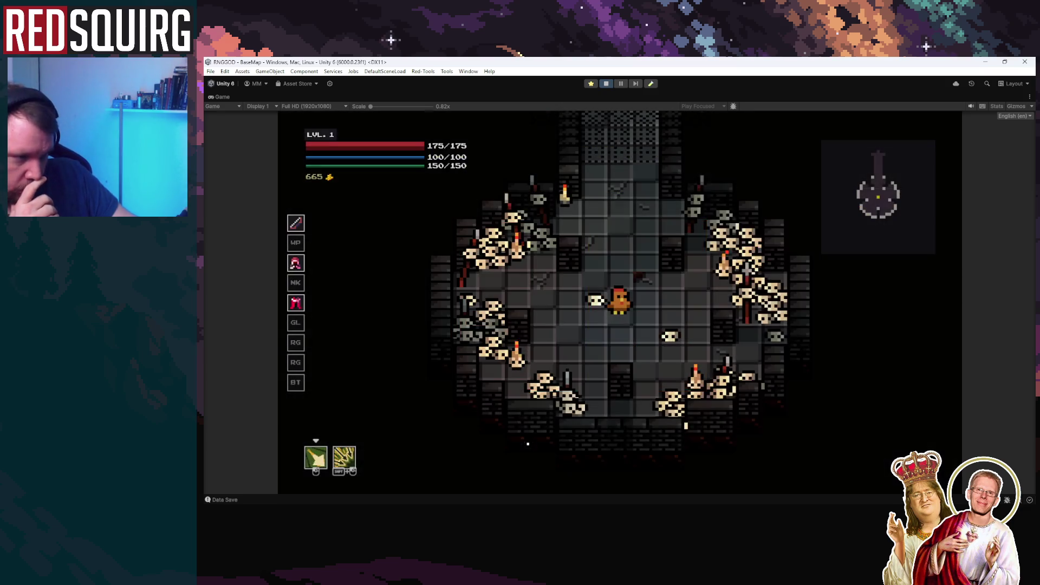
# Walk north, glance at the Legacy skill tree, and open then close the merchant's shop.
pyautogui.press('w')
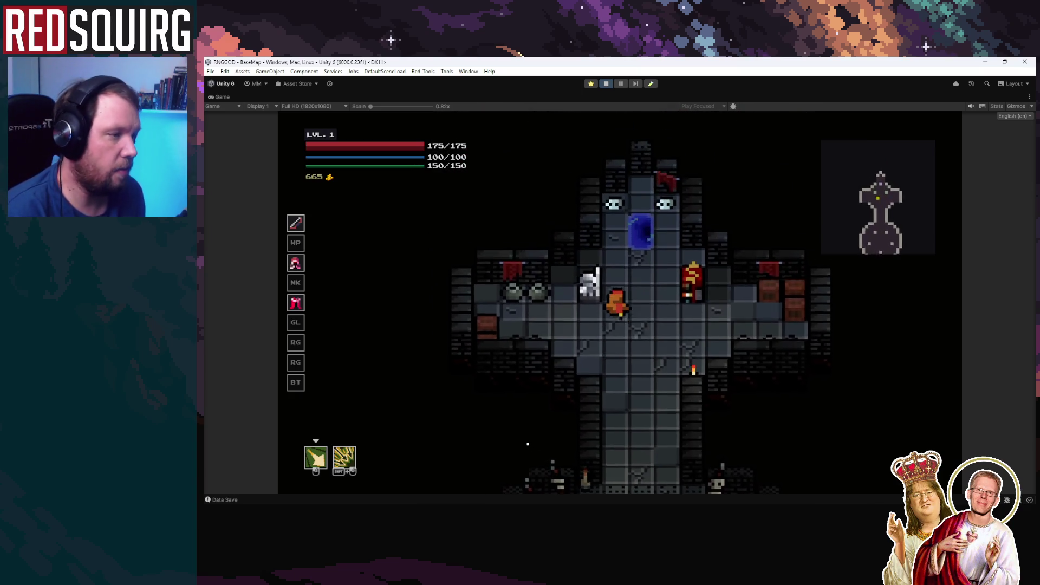
pyautogui.press('Tab')
pyautogui.press('Tab')
pyautogui.press('a')
pyautogui.press('d')
pyautogui.press('w')
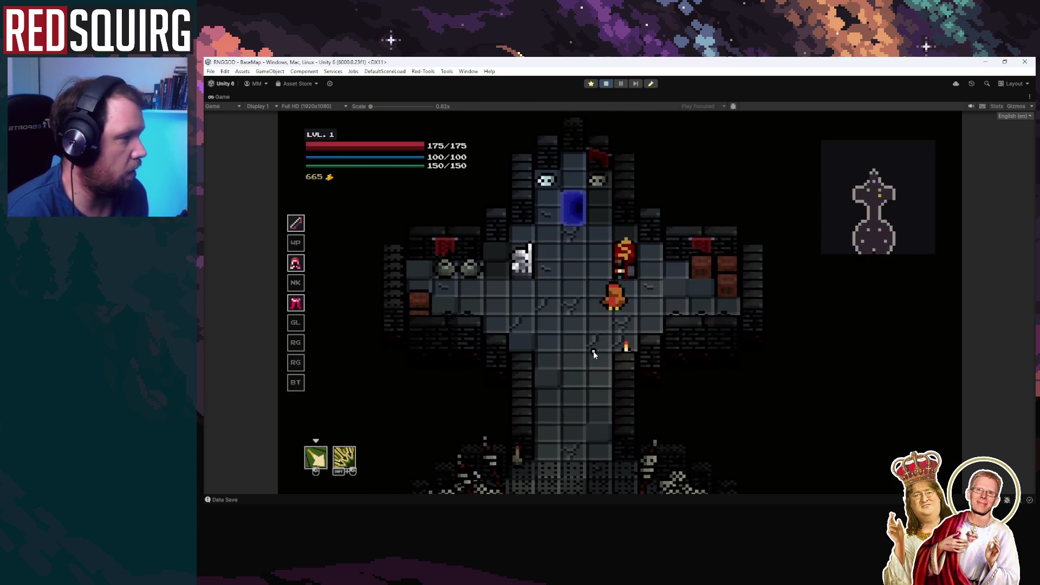
pyautogui.press('e')
pyautogui.press('Escape')
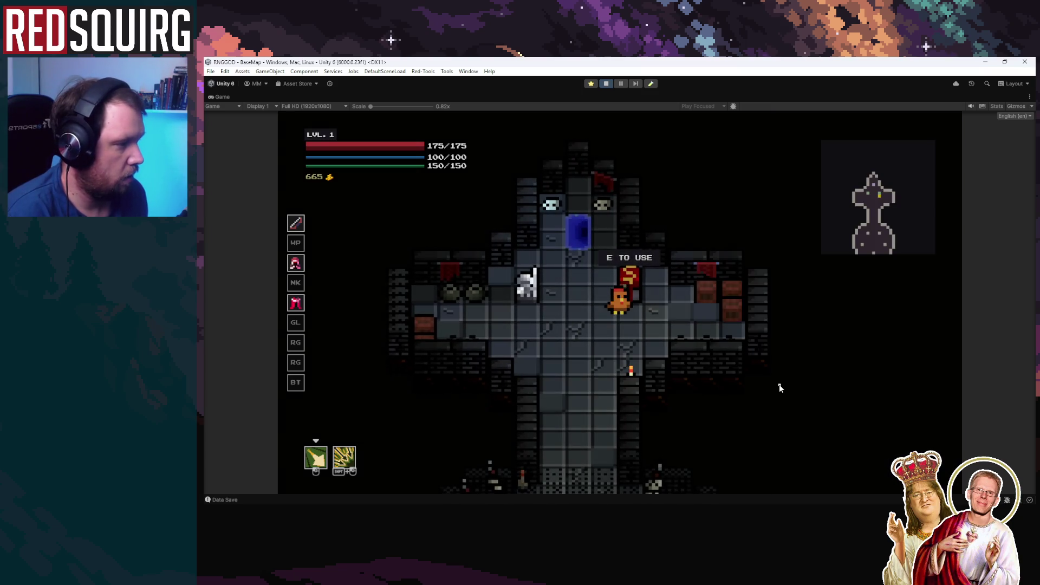
# Walk between the merchant area and the skull room, then up into the northern corridor.
pyautogui.press('s')
pyautogui.press('s')
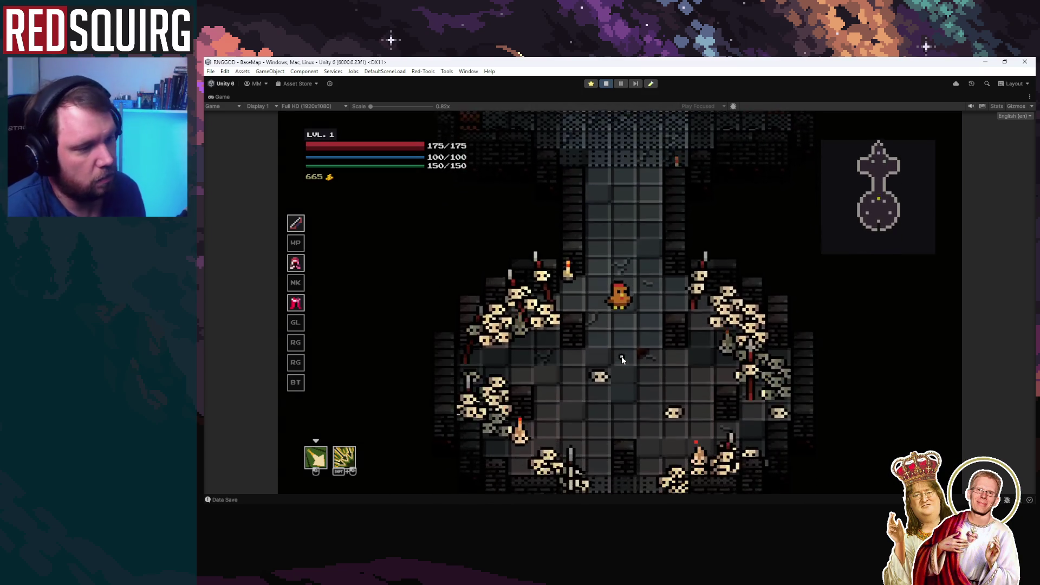
pyautogui.press('w')
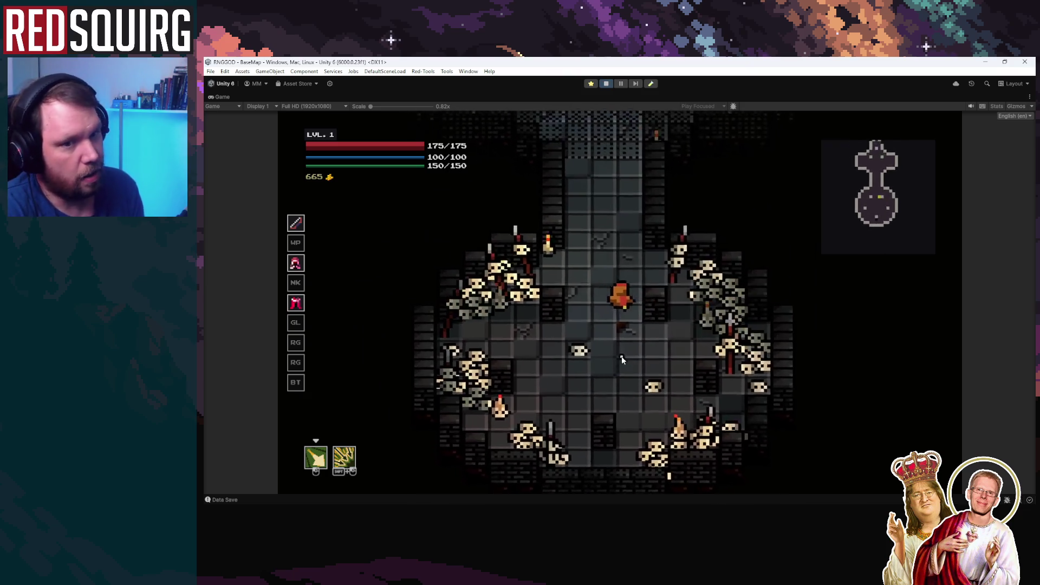
pyautogui.press('s')
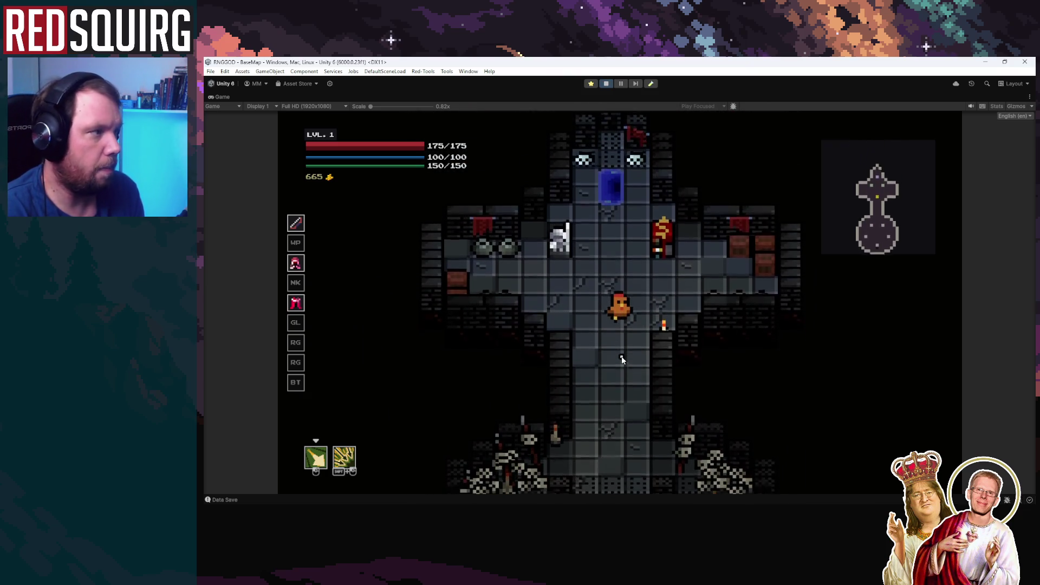
pyautogui.press('w')
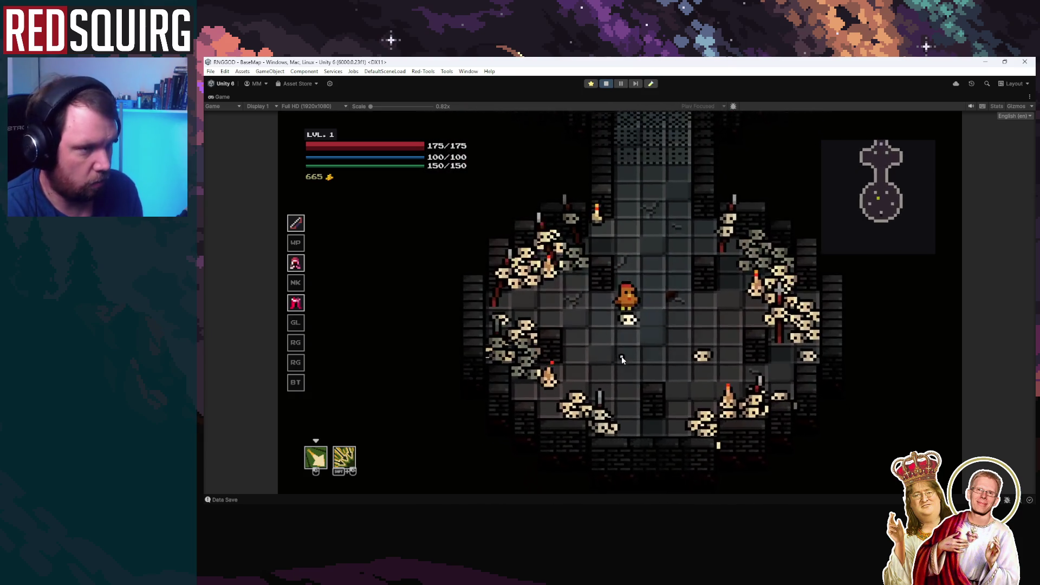
pyautogui.press('s')
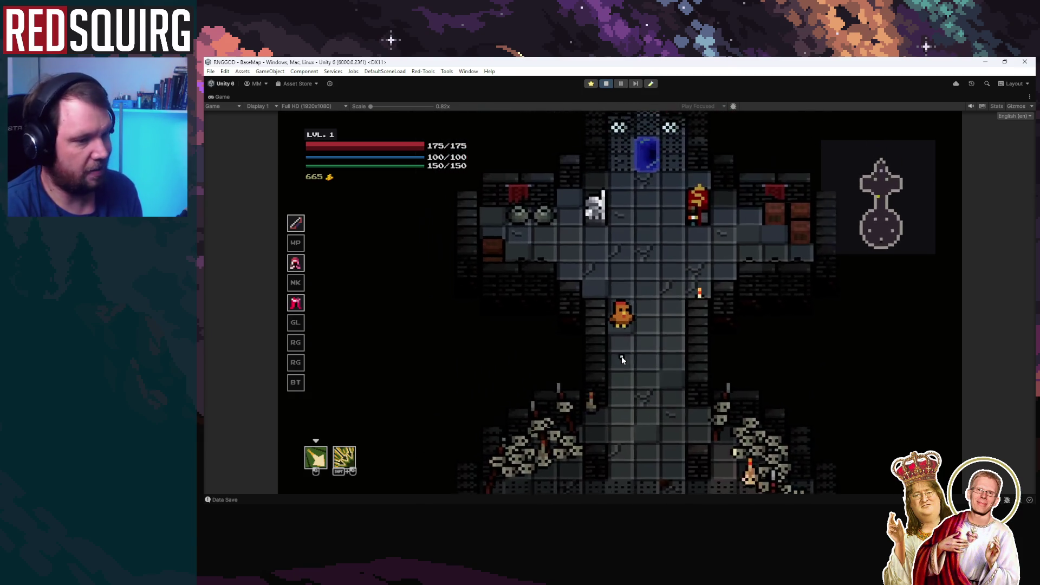
pyautogui.press('s')
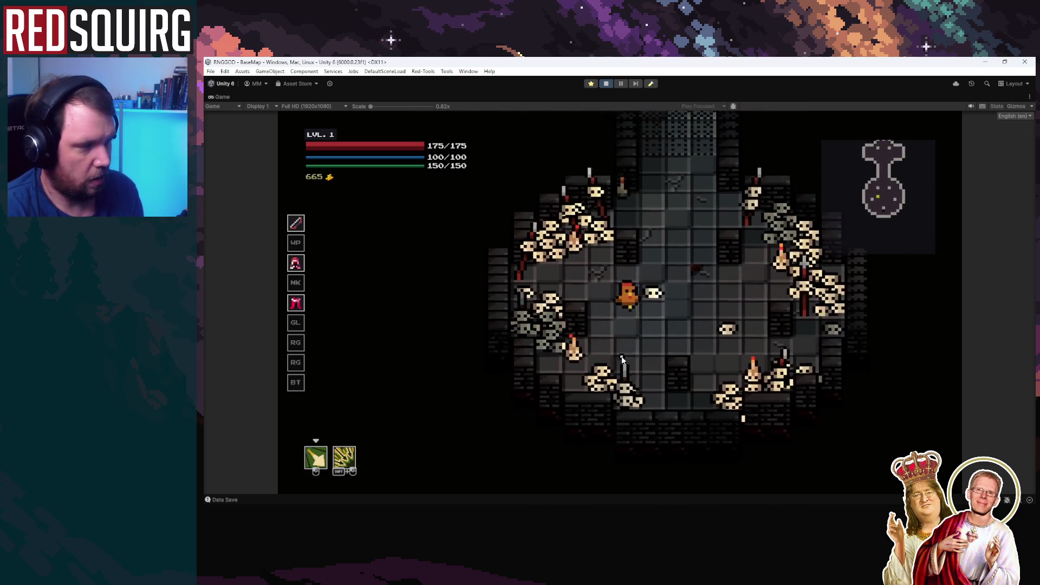
pyautogui.press('w')
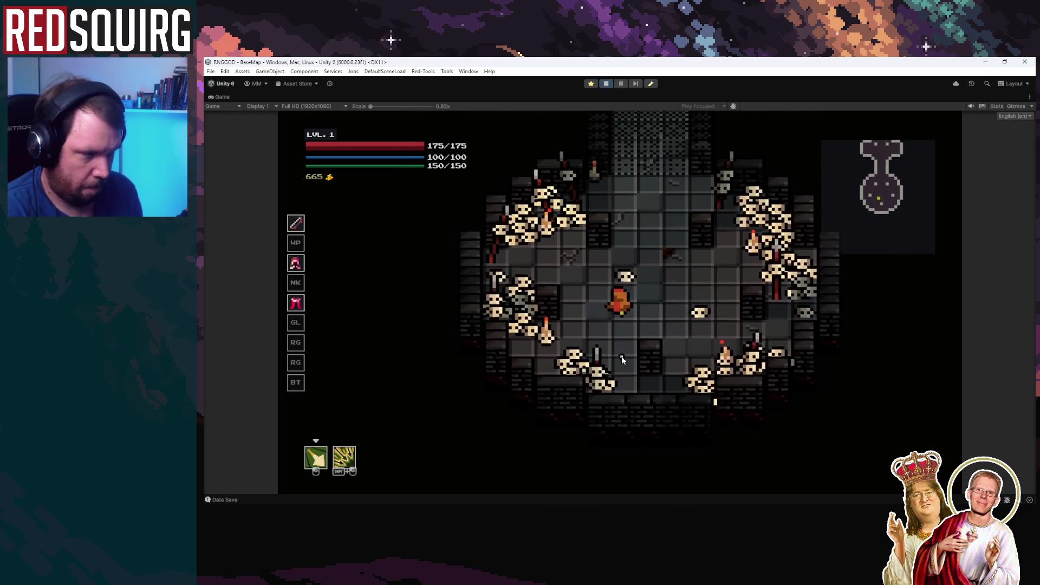
pyautogui.press('s')
pyautogui.press('d')
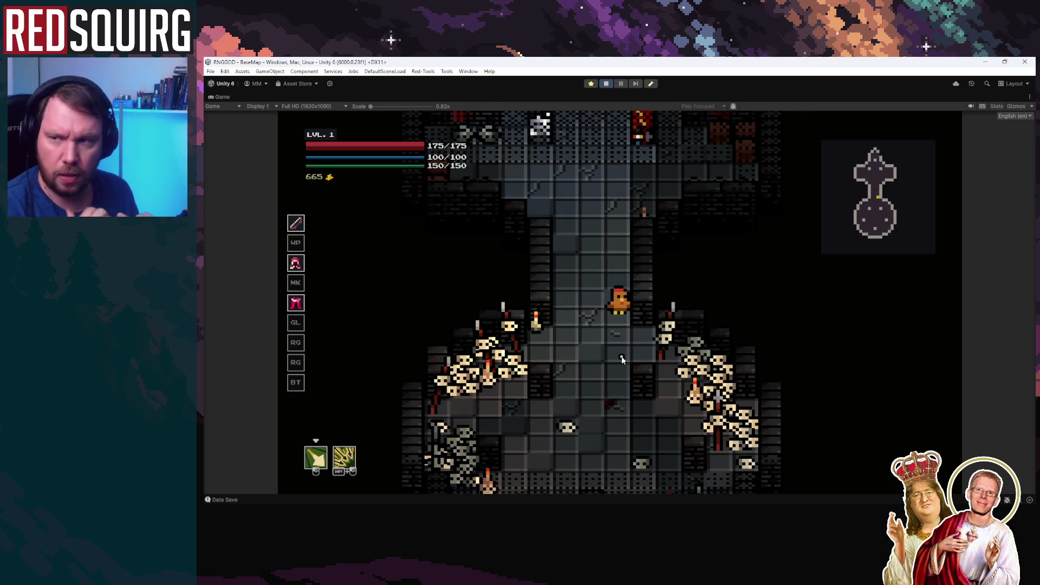
# Bring up the game's pause menu and stop Play mode to return to editing.
pyautogui.press('Escape')
pyautogui.click(604, 298)
pyautogui.click(610, 83)
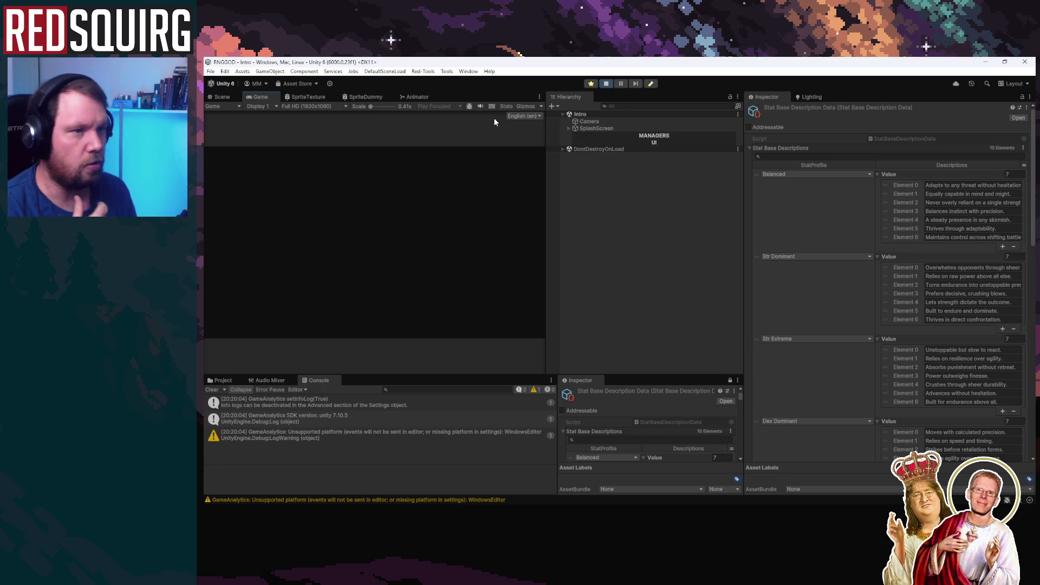
# Continue the saved game, maximize the Game view, and select Morina to view the Hunter class.
pyautogui.click(375, 272)
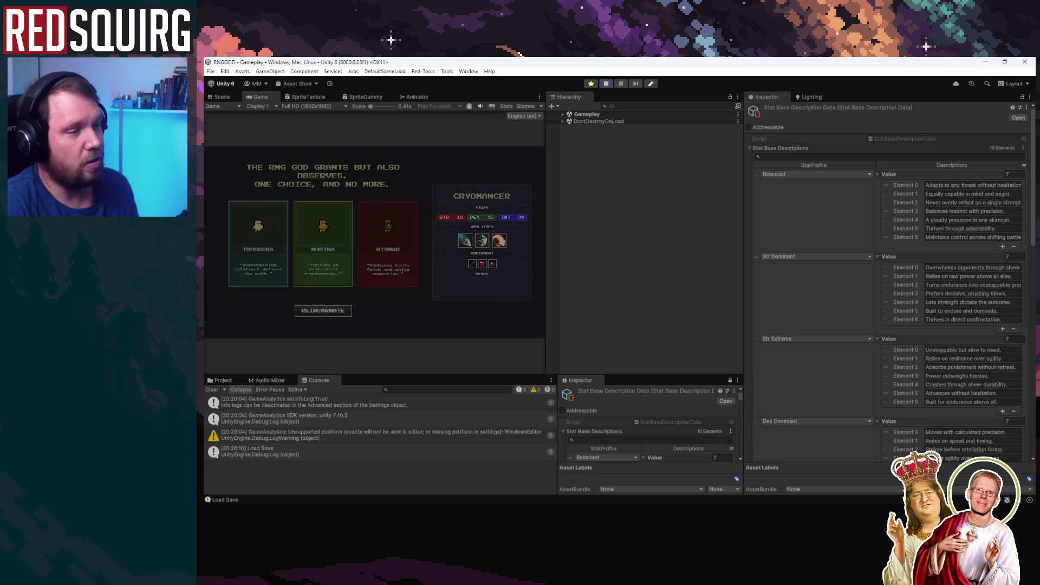
pyautogui.doubleClick(261, 99)
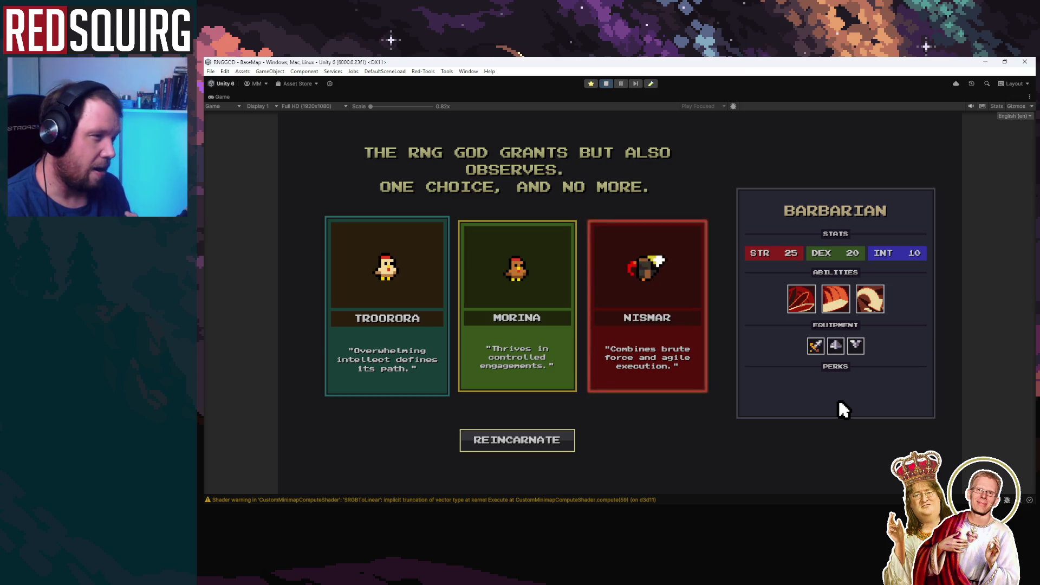
pyautogui.click(558, 316)
pyautogui.moveTo(815, 350)
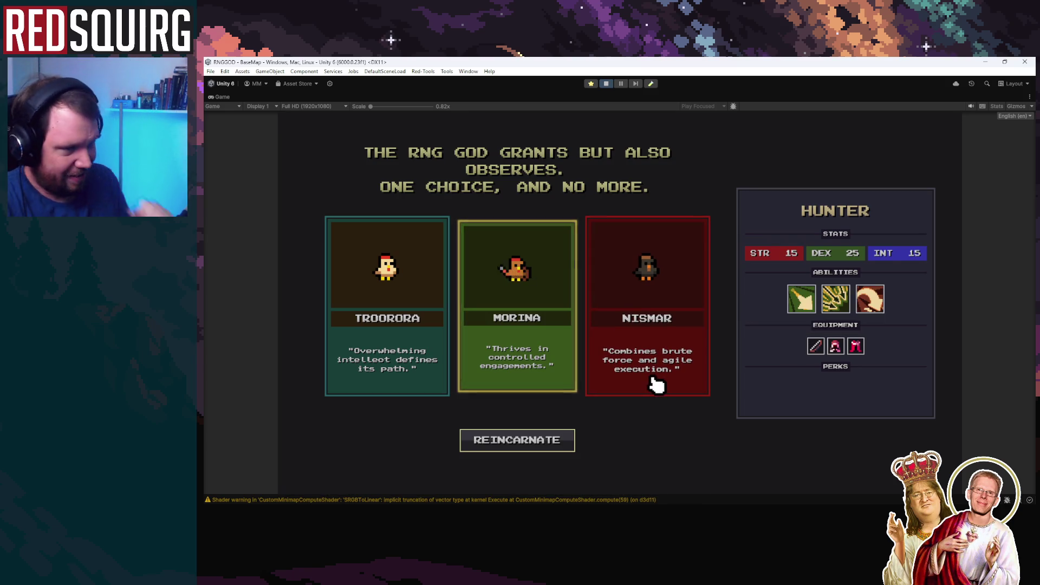
pyautogui.click(520, 383)
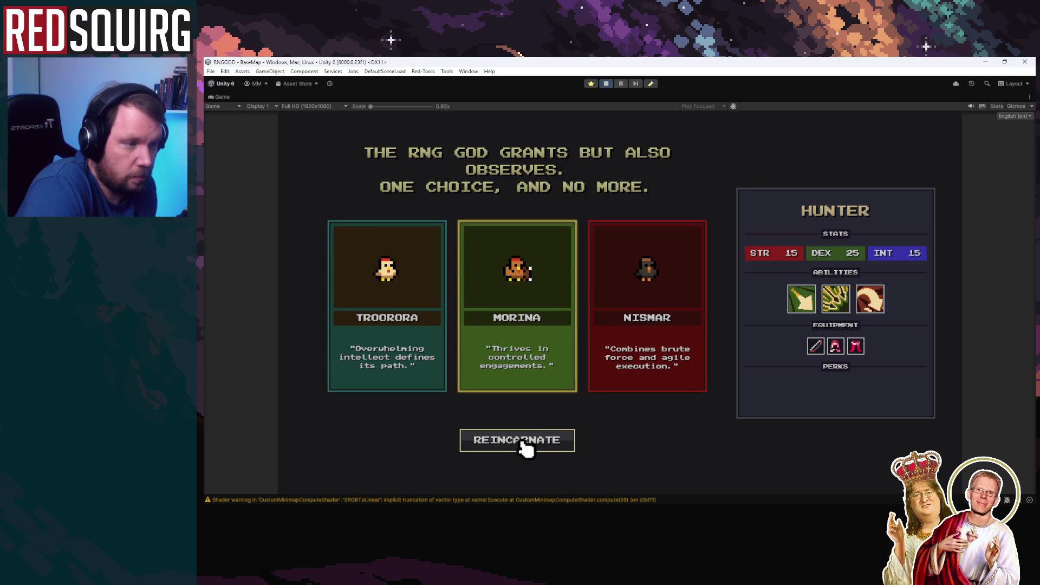
# Cycle through the Troorora, Morina and Nismar class panels, ending on Nismar's Barbarian, then pause.
pyautogui.click(390, 302)
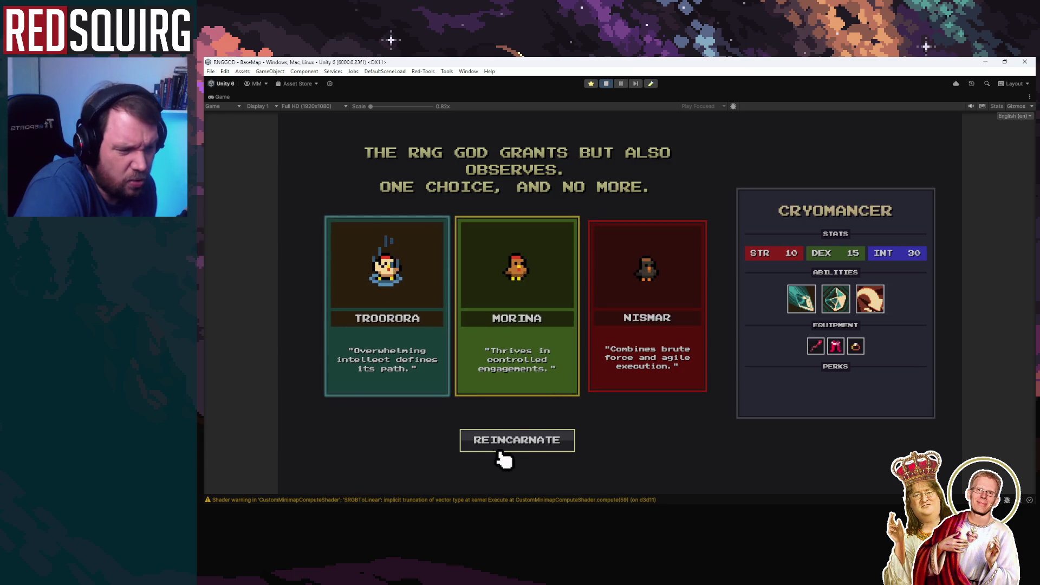
pyautogui.click(529, 343)
pyautogui.click(633, 355)
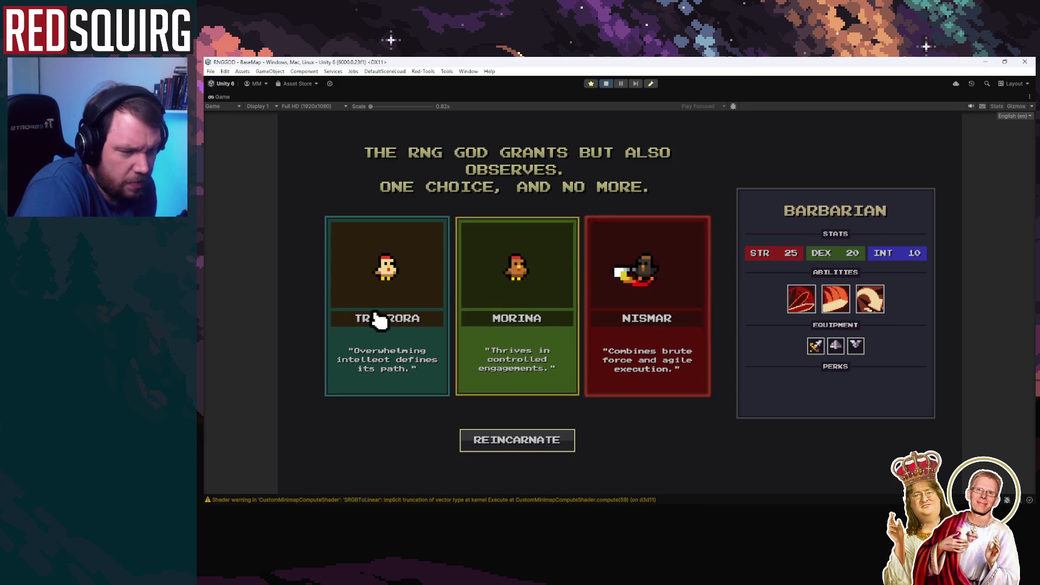
pyautogui.click(379, 320)
pyautogui.click(477, 323)
pyautogui.click(651, 330)
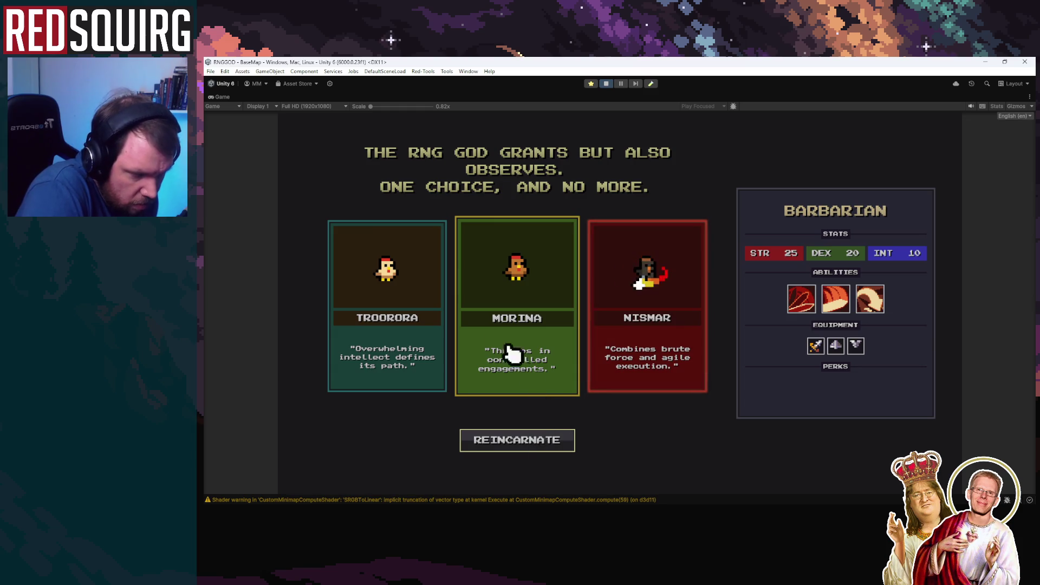
pyautogui.click(399, 314)
pyautogui.click(509, 304)
pyautogui.click(648, 315)
pyautogui.click(564, 331)
pyautogui.click(658, 339)
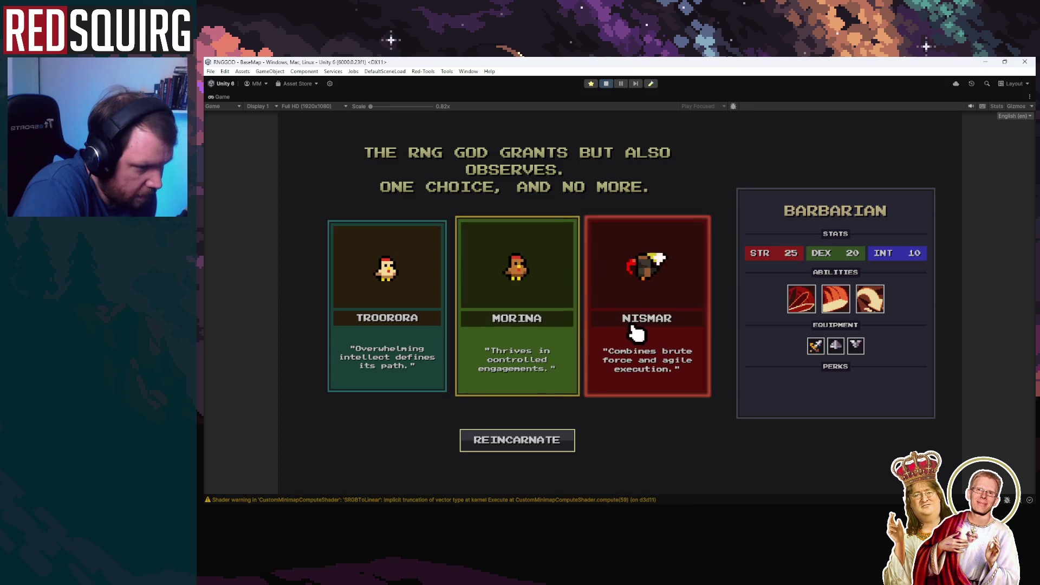
pyautogui.click(513, 386)
pyautogui.click(659, 363)
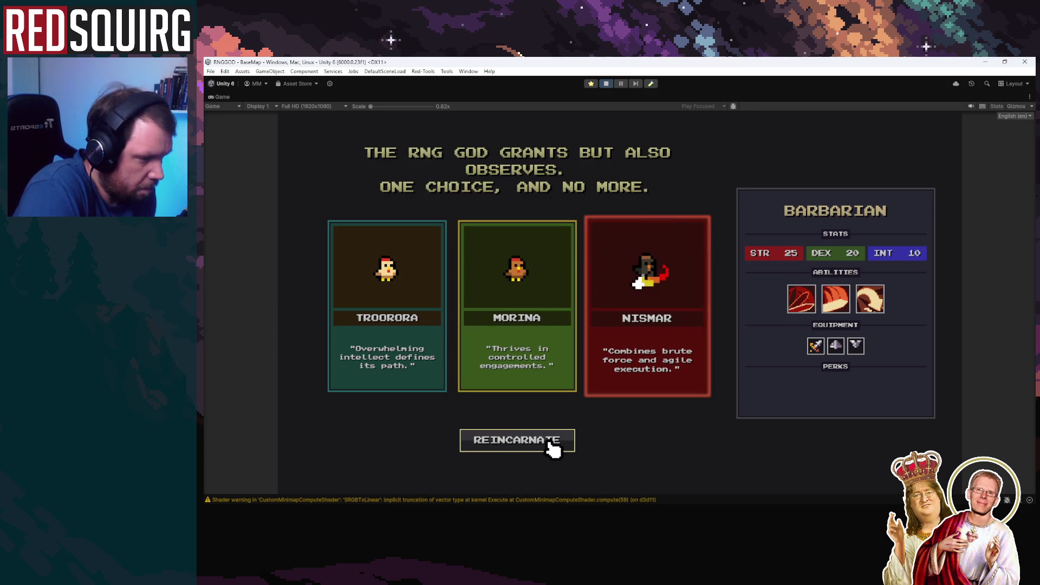
pyautogui.press('Left')
pyautogui.press('Left')
pyautogui.click(526, 311)
pyautogui.click(628, 352)
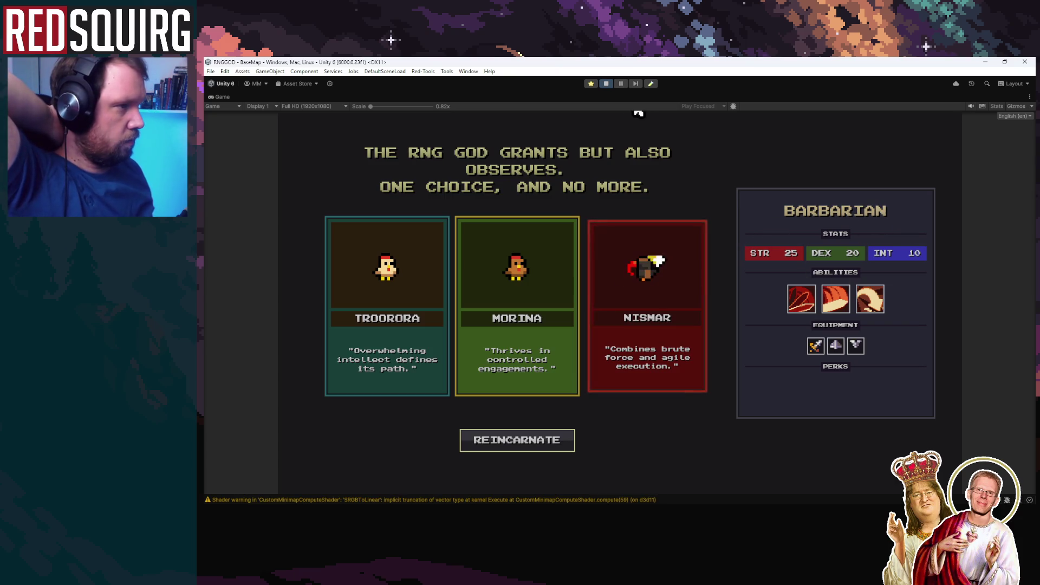
pyautogui.click(622, 84)
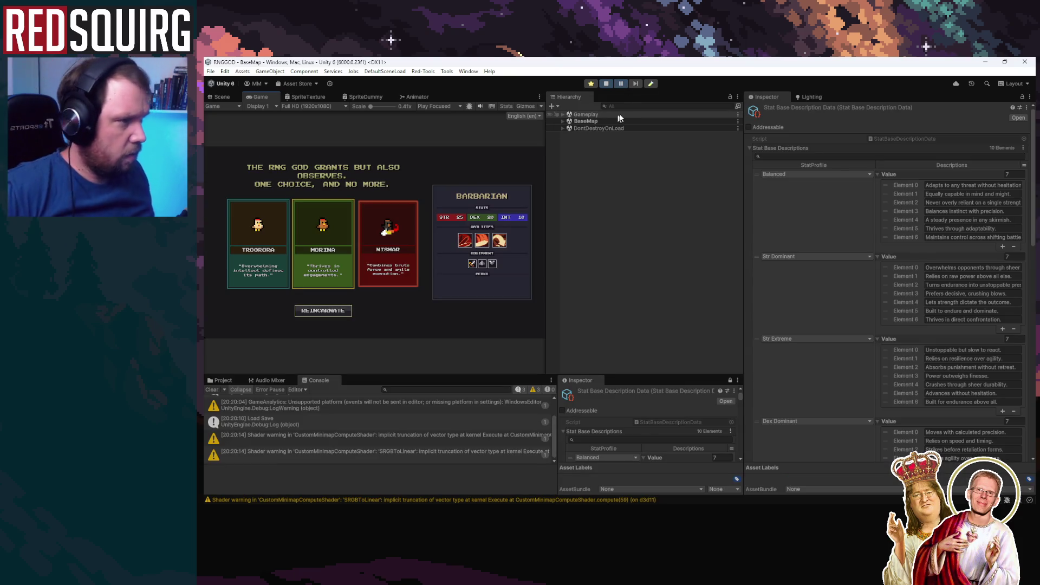
# Expand ConfirmationClassSelect-HUD > Overlay > BaseArea > Description Area > Texts > Class Name in the Hierarchy.
pyautogui.click(563, 115)
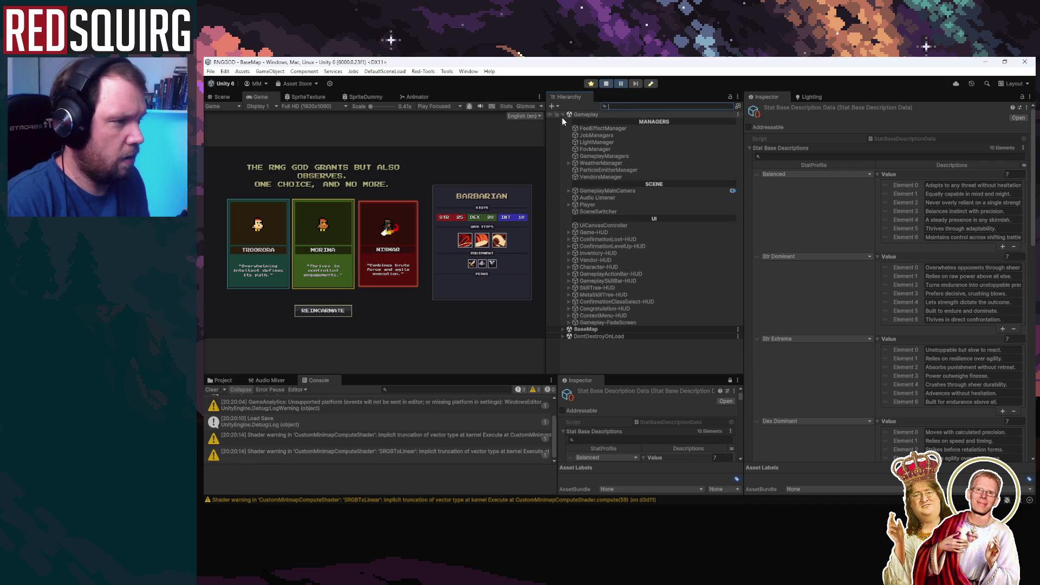
pyautogui.click(646, 247)
pyautogui.click(661, 302)
pyautogui.press('Right')
pyautogui.press('Down')
pyautogui.press('Down')
pyautogui.press('Right')
pyautogui.press('Down')
pyautogui.press('Right')
pyautogui.press('Down')
pyautogui.press('Down')
pyautogui.press('Right')
pyautogui.press('Down')
pyautogui.press('Right')
pyautogui.press('Down')
pyautogui.press('Right')
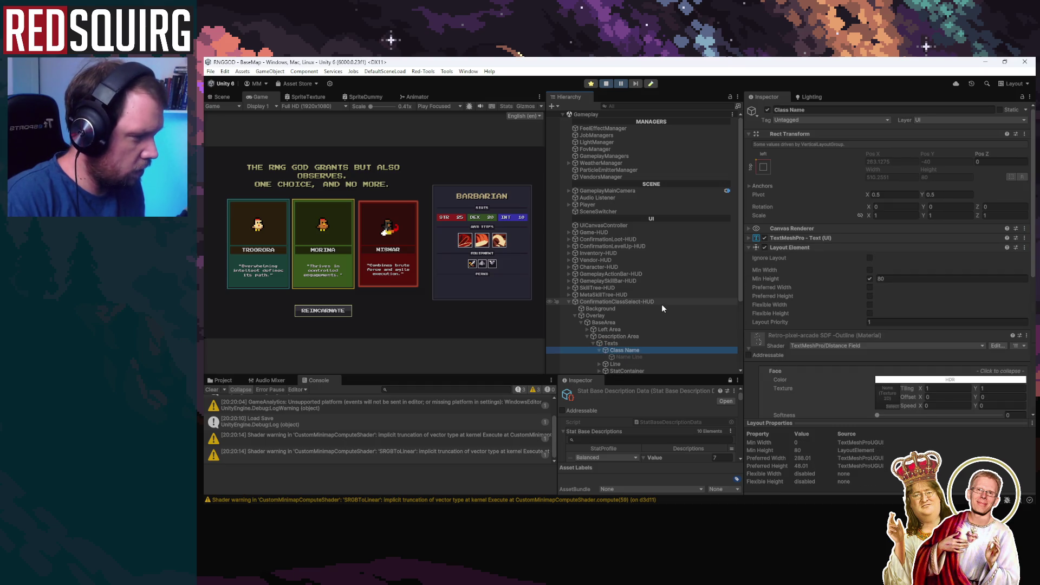
pyautogui.press('Down')
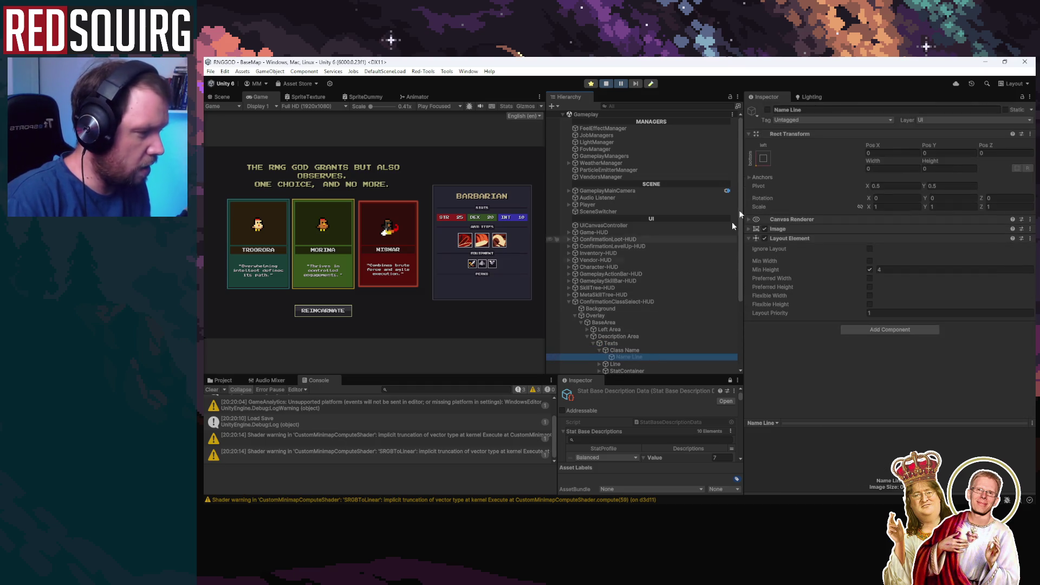
# Toggle Name Line on and off, inspect Line, then show Class Name's TextMeshPro text settings.
pyautogui.click(768, 109)
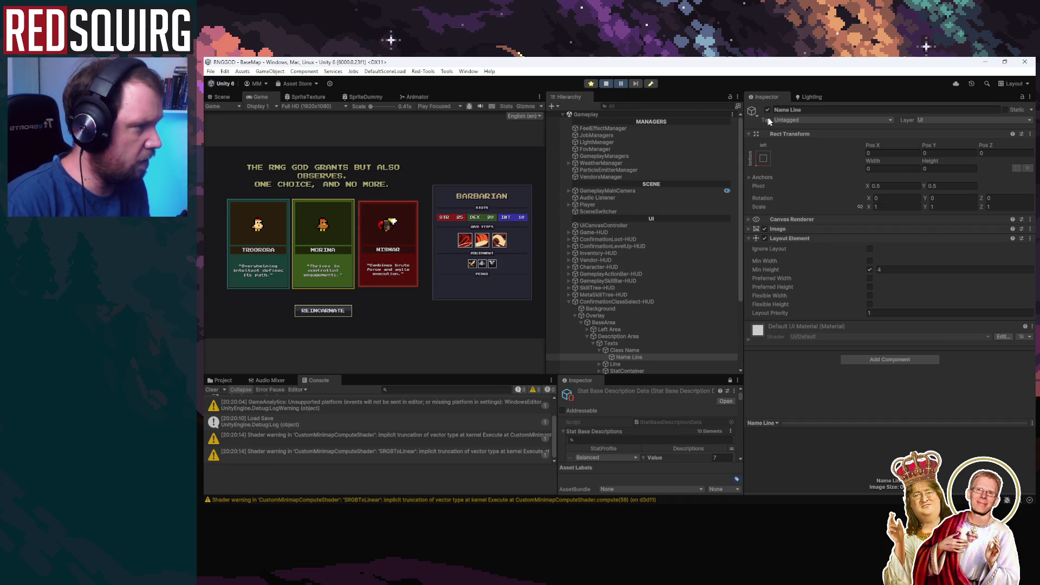
pyautogui.click(767, 109)
pyautogui.click(642, 363)
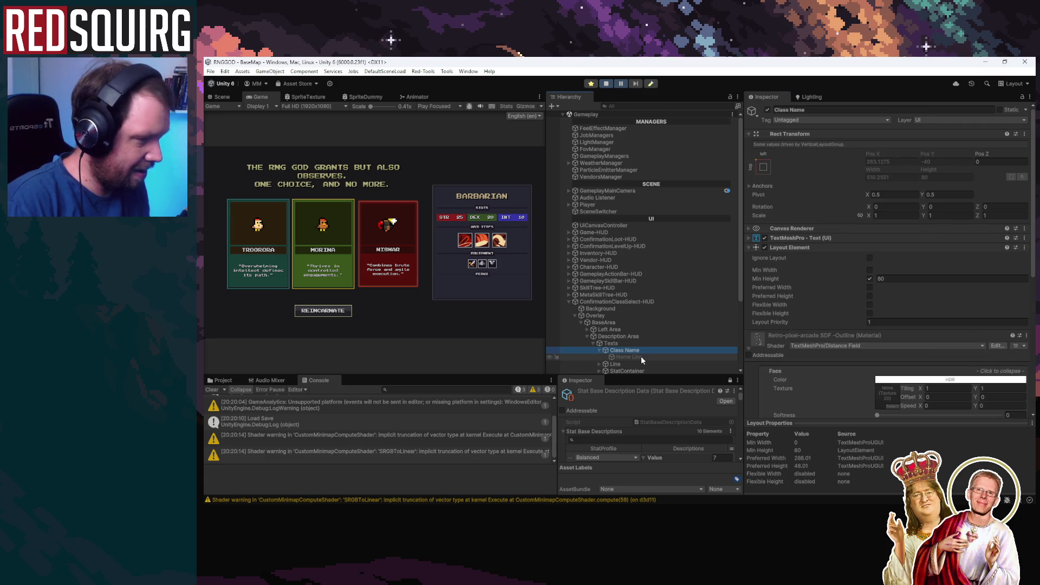
pyautogui.scroll(-1, 641, 356)
pyautogui.click(655, 325)
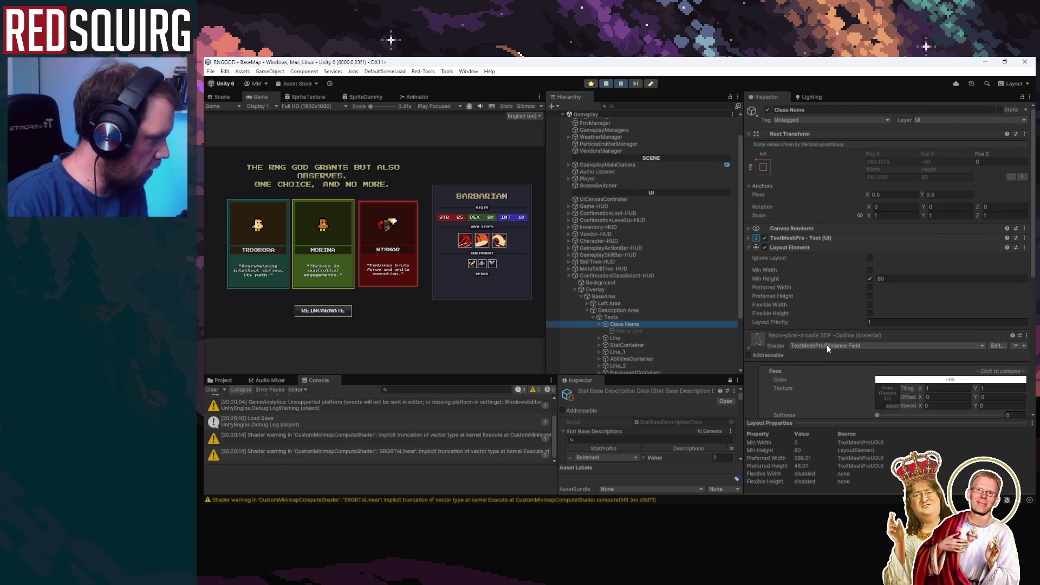
pyautogui.scroll(-3, 827, 345)
pyautogui.scroll(3, 827, 345)
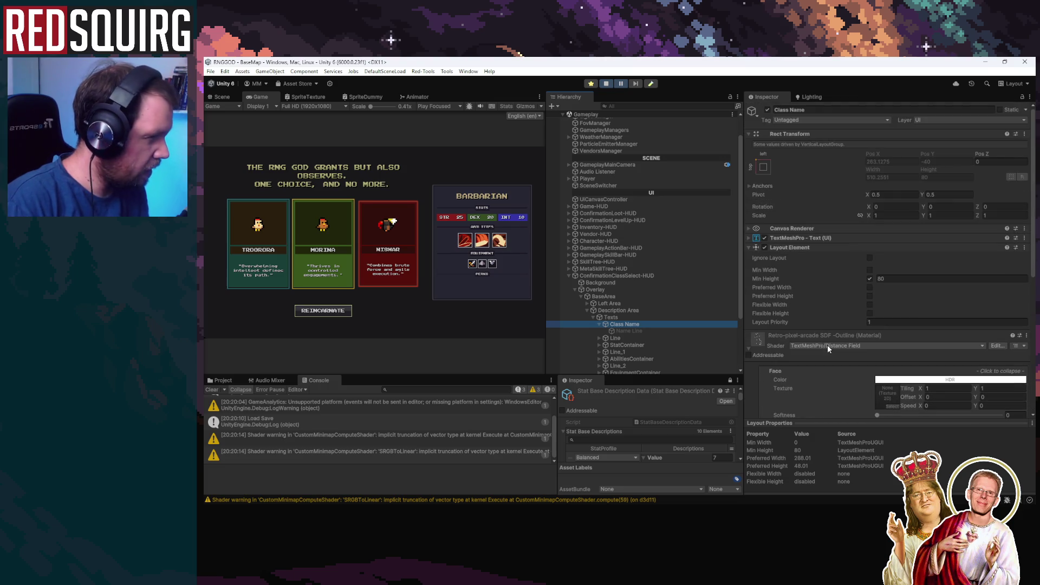
pyautogui.click(749, 238)
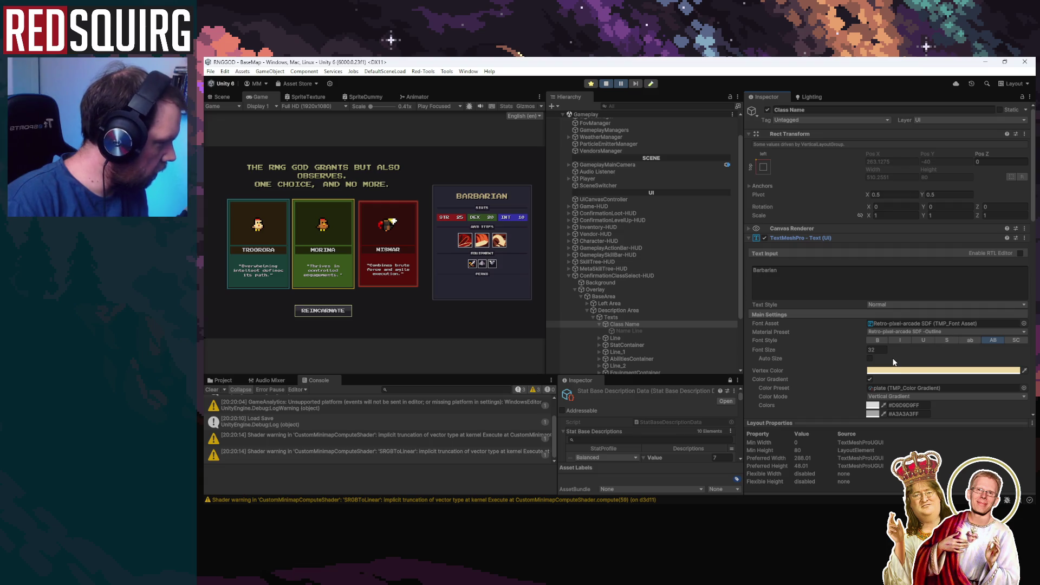
pyautogui.scroll(-1, 894, 361)
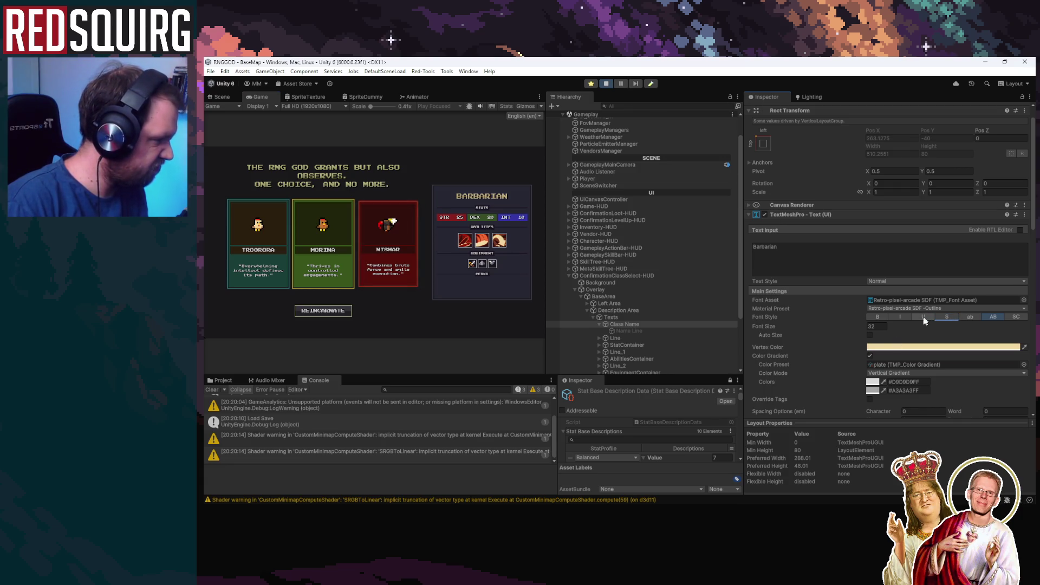
# Try strikethrough, then underline, on the BARBARIAN class title, check it in the maximized Game view, then remove it.
pyautogui.click(948, 317)
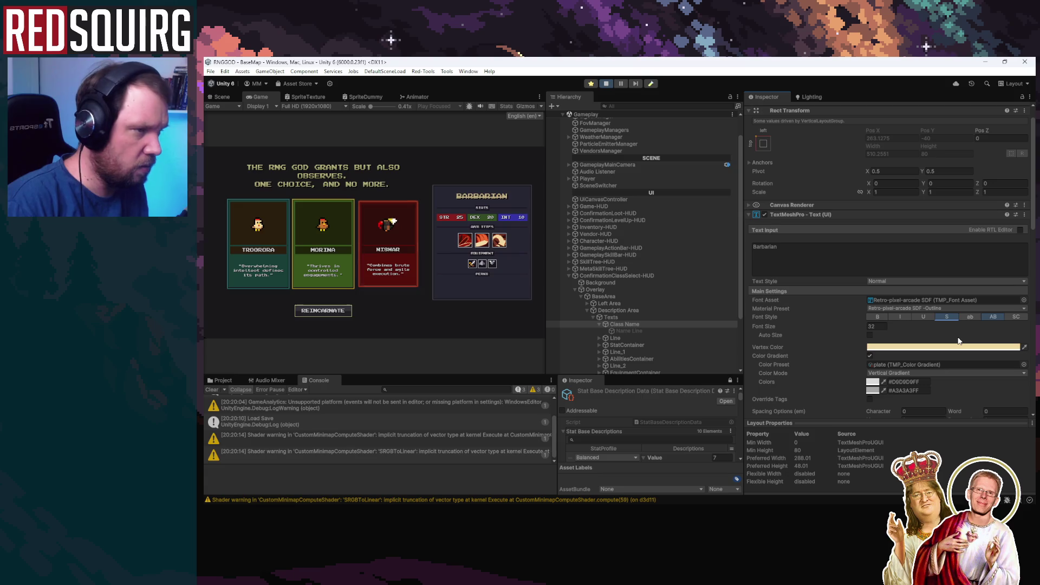
pyautogui.scroll(-3, 961, 340)
pyautogui.scroll(2, 961, 340)
pyautogui.click(951, 294)
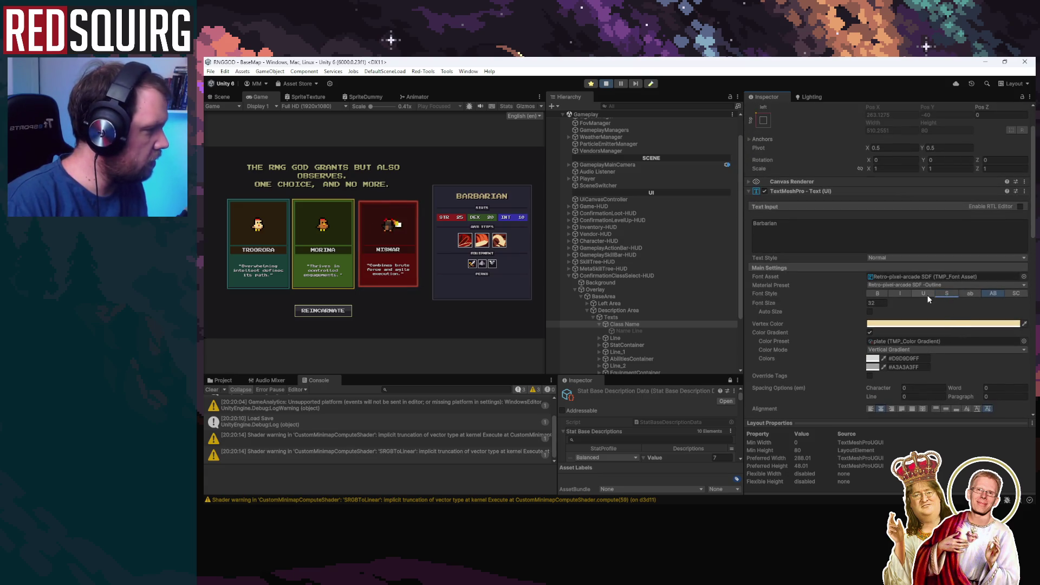
pyautogui.click(925, 296)
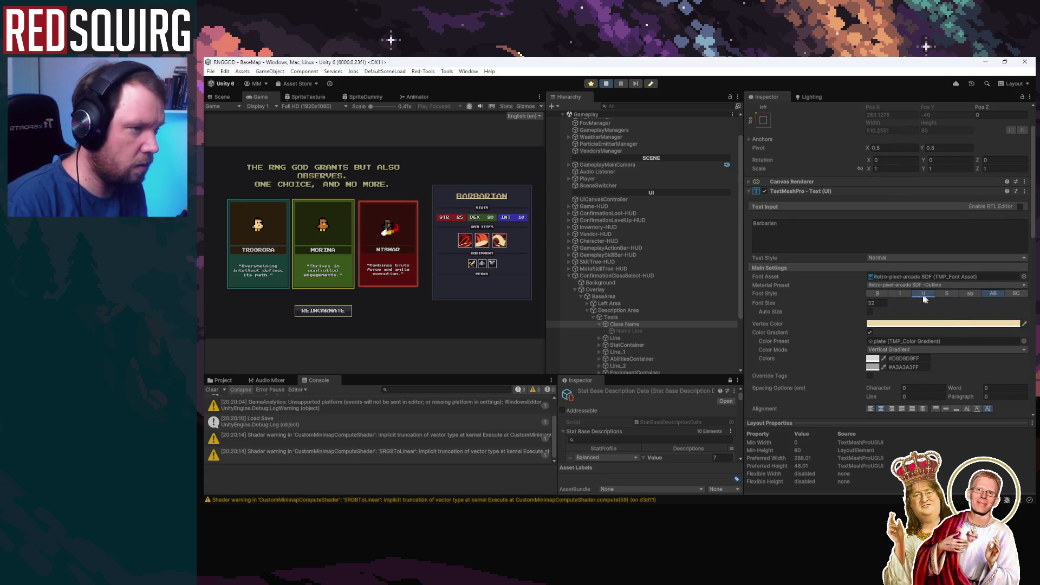
pyautogui.doubleClick(263, 97)
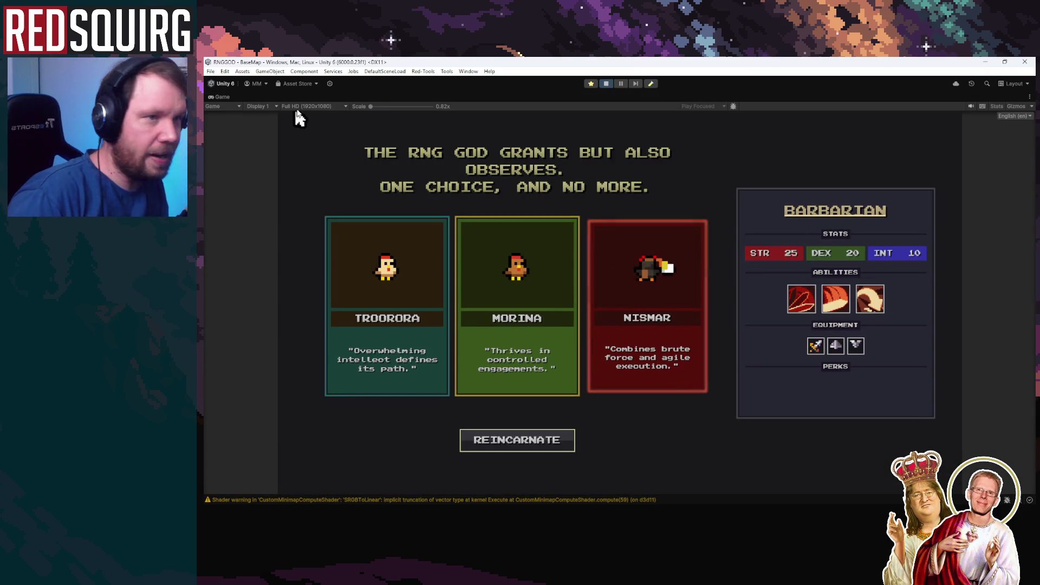
pyautogui.doubleClick(229, 96)
pyautogui.click(921, 341)
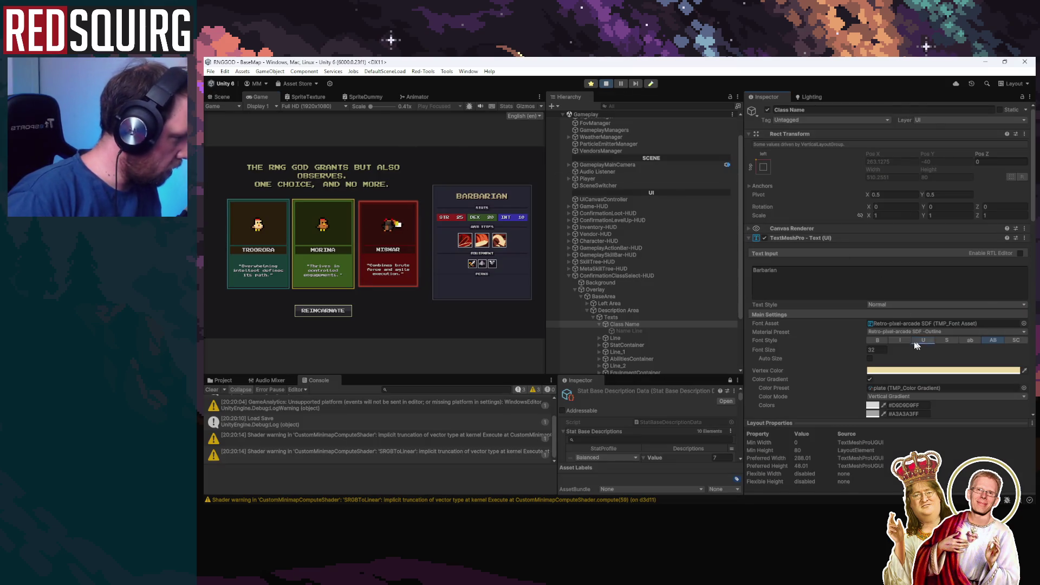
# Select the Name Line object under Class Name and make it active.
pyautogui.scroll(-5, 805, 352)
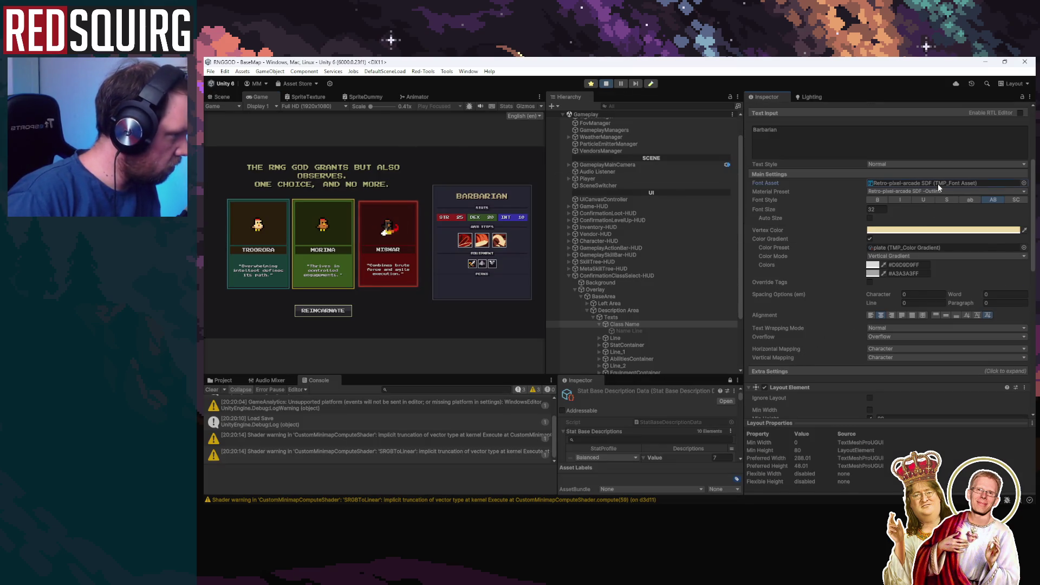
pyautogui.scroll(-15, 808, 336)
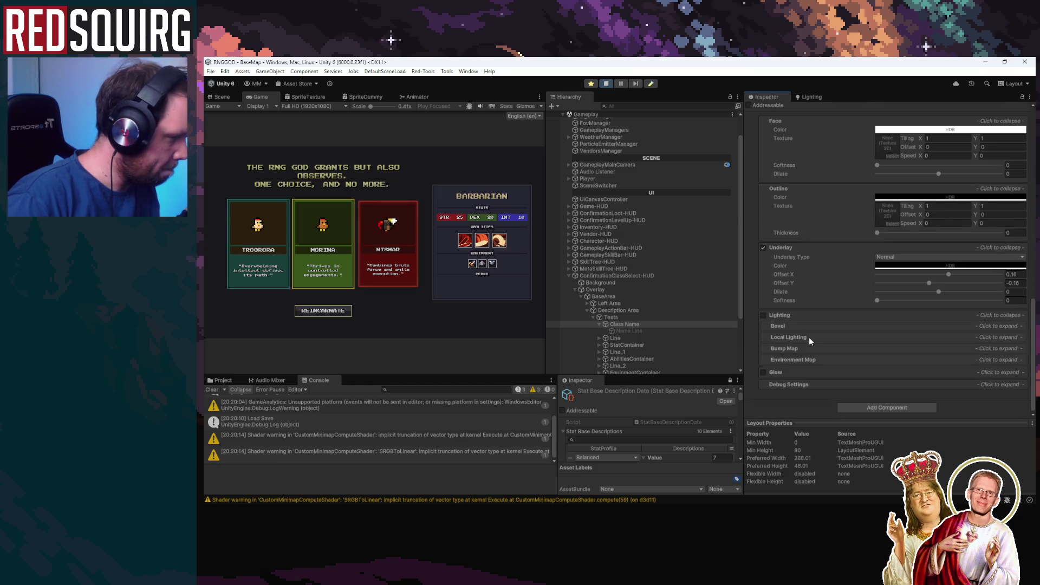
pyautogui.scroll(3, 809, 337)
pyautogui.scroll(12, 809, 337)
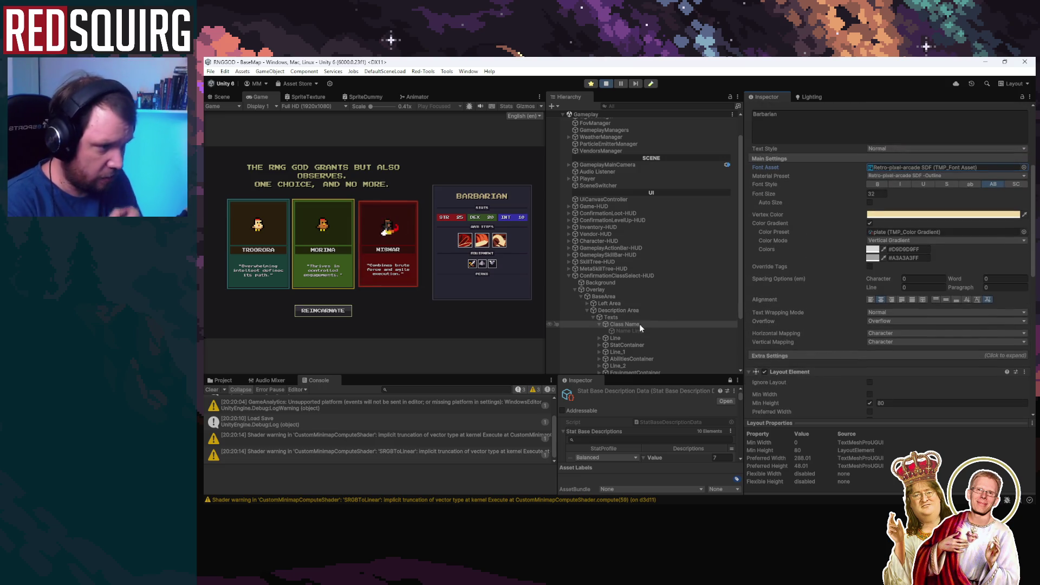
pyautogui.click(640, 330)
pyautogui.click(767, 110)
pyautogui.click(219, 96)
pyautogui.press('f')
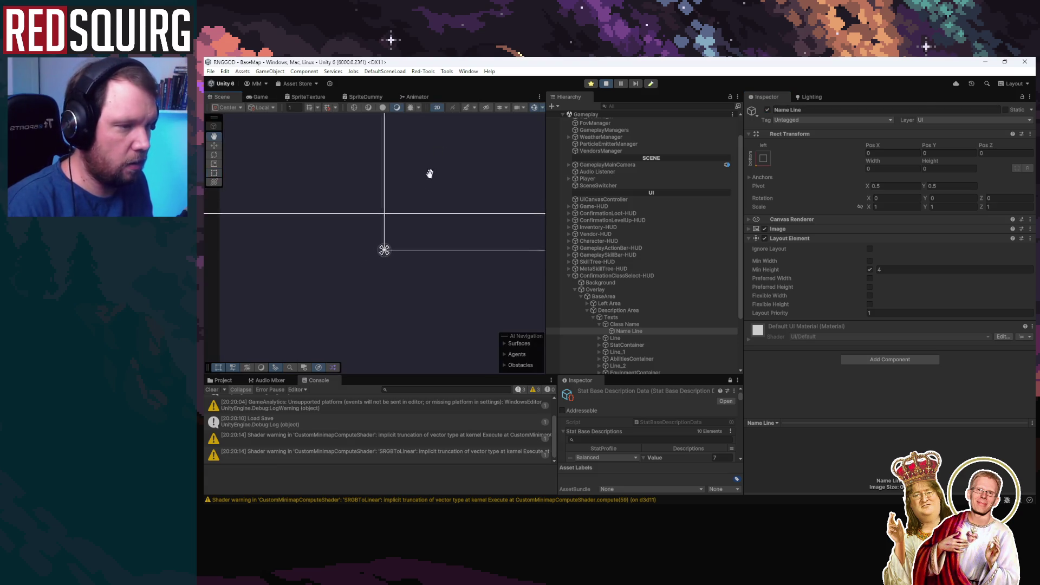
pyautogui.scroll(-4, 381, 188)
pyautogui.press('f')
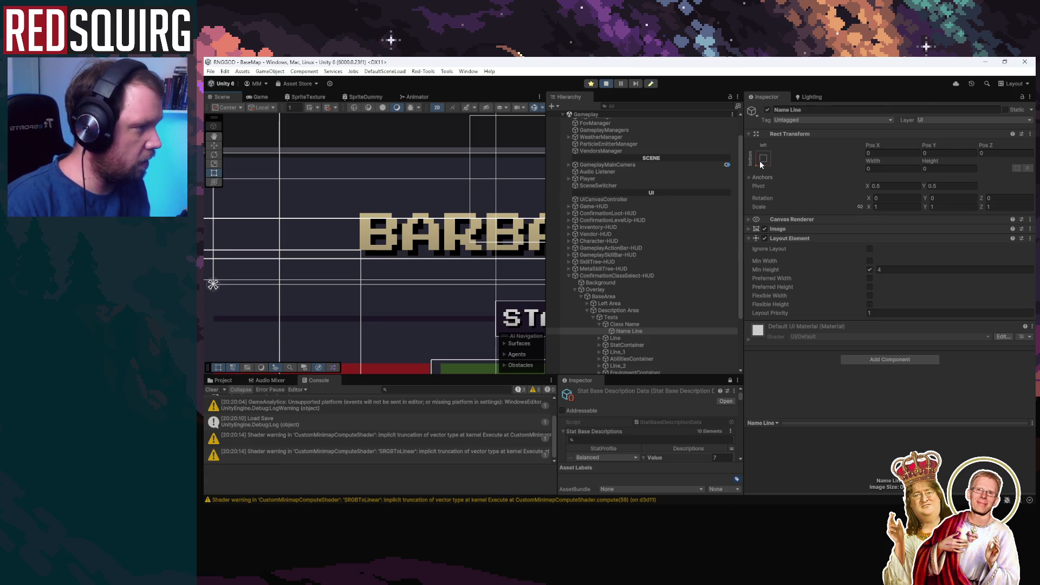
pyautogui.click(646, 324)
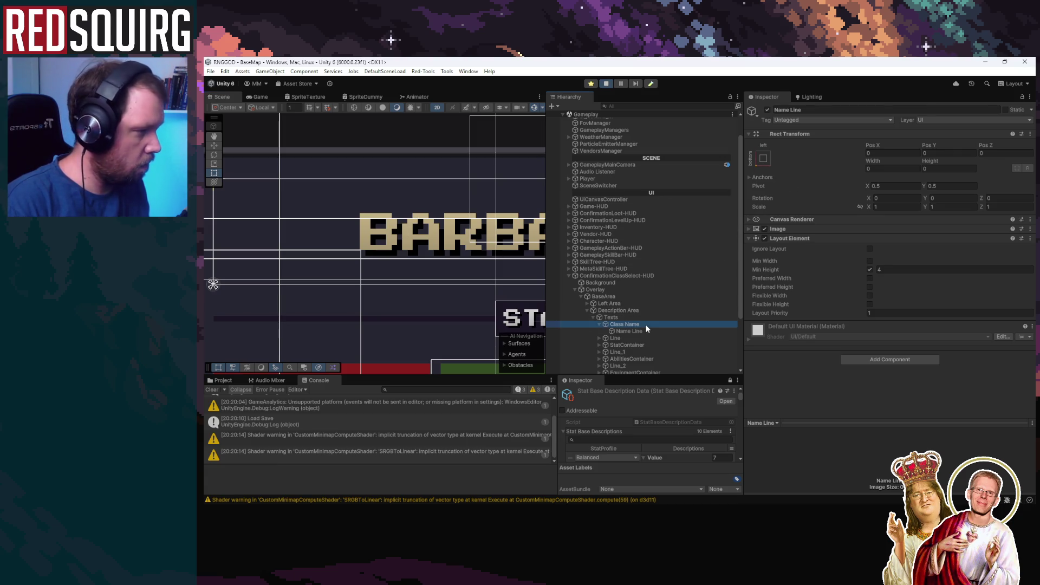
pyautogui.click(646, 331)
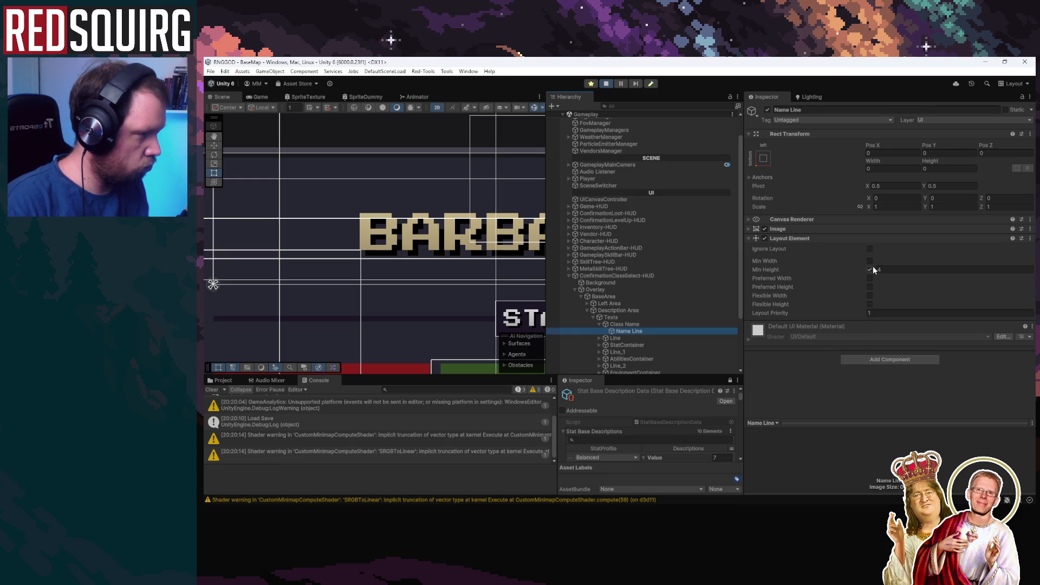
pyautogui.click(877, 357)
pyautogui.write('cont')
pyautogui.press('Return')
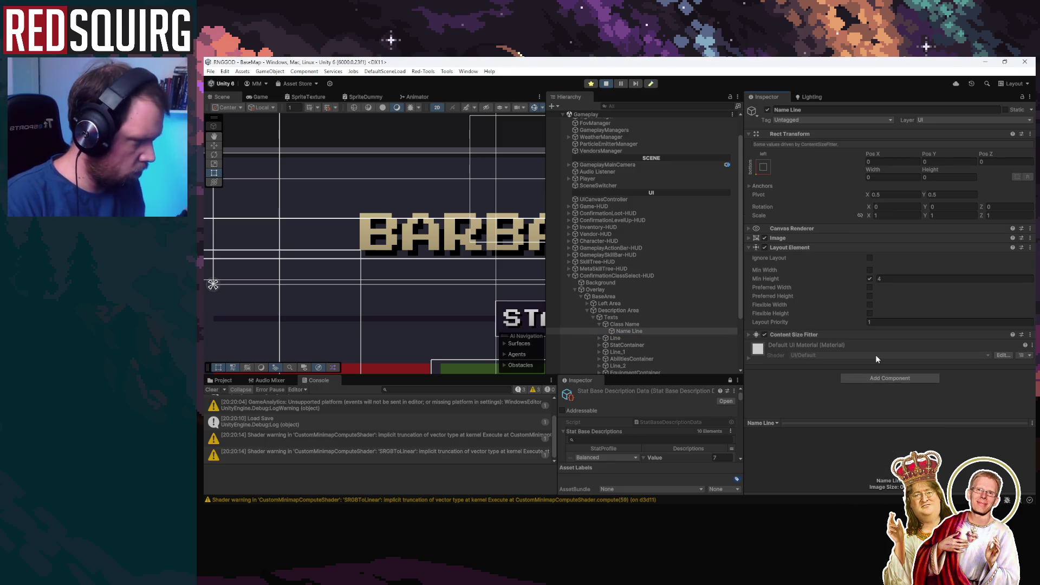
pyautogui.click(919, 353)
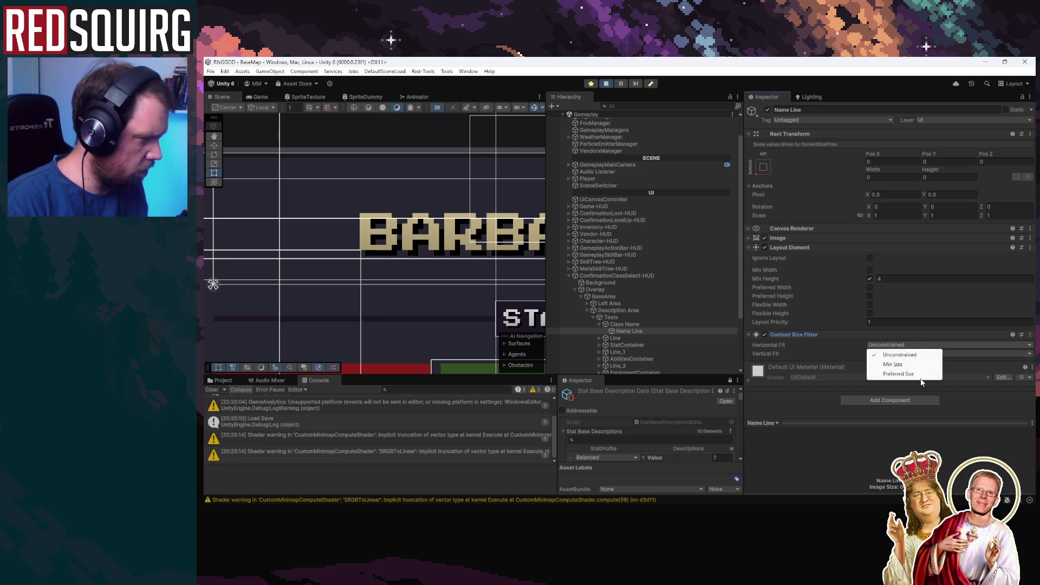
pyautogui.click(921, 376)
pyautogui.scroll(-3, 426, 263)
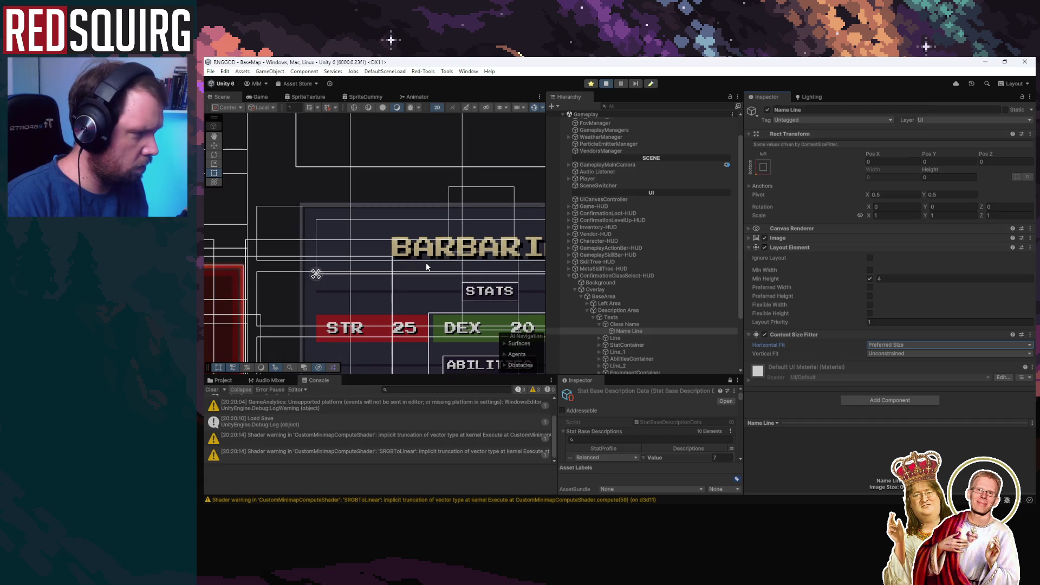
pyautogui.rightClick(795, 331)
pyautogui.click(819, 351)
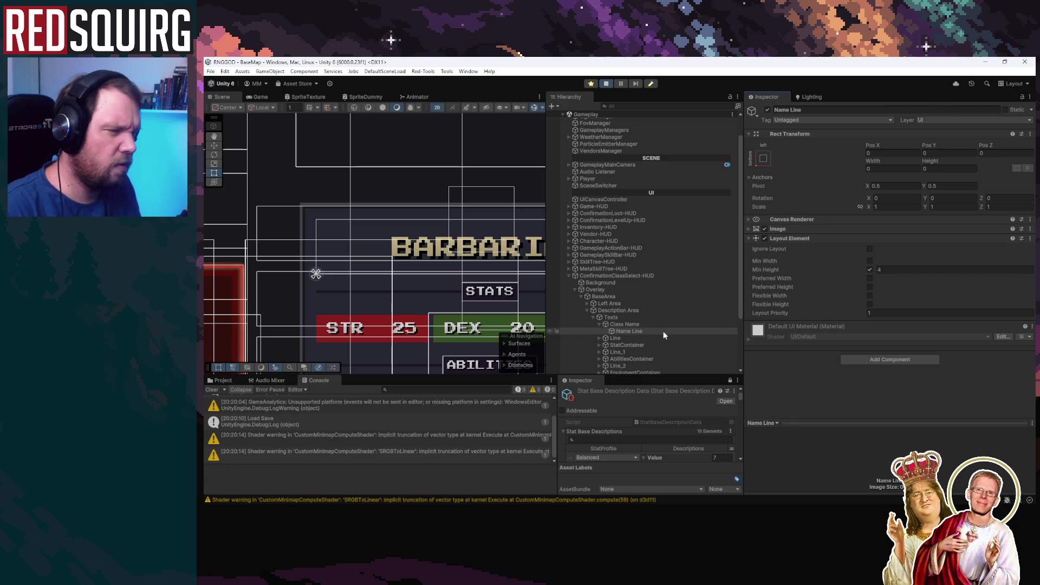
pyautogui.click(652, 324)
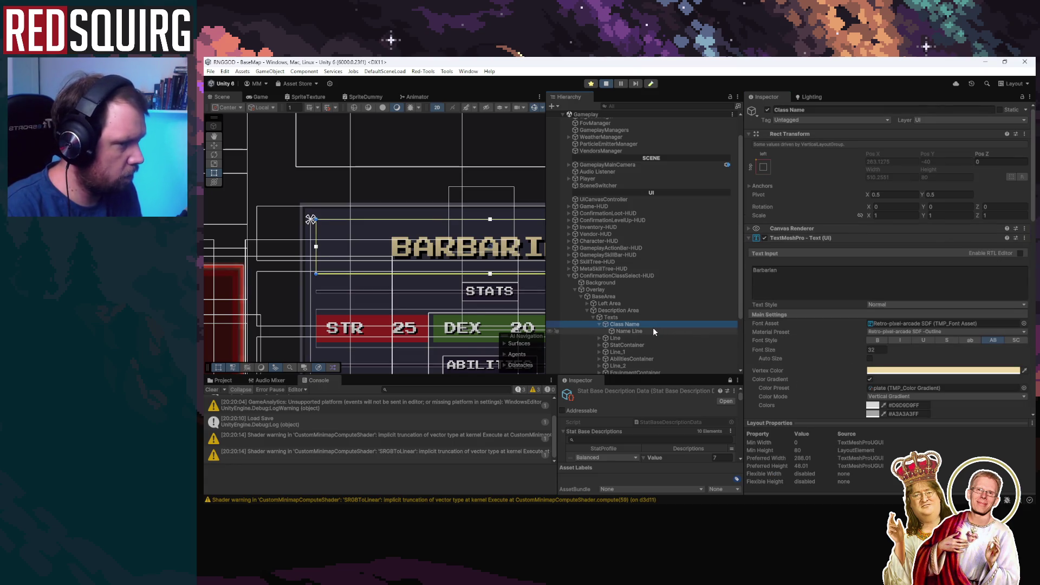
# Anchor Name Line to the bottom-stretch preset, applying pivot and position too.
pyautogui.moveTo(421, 246)
pyautogui.mouseDown()
pyautogui.moveTo(320, 209)
pyautogui.moveTo(269, 234)
pyautogui.mouseUp()
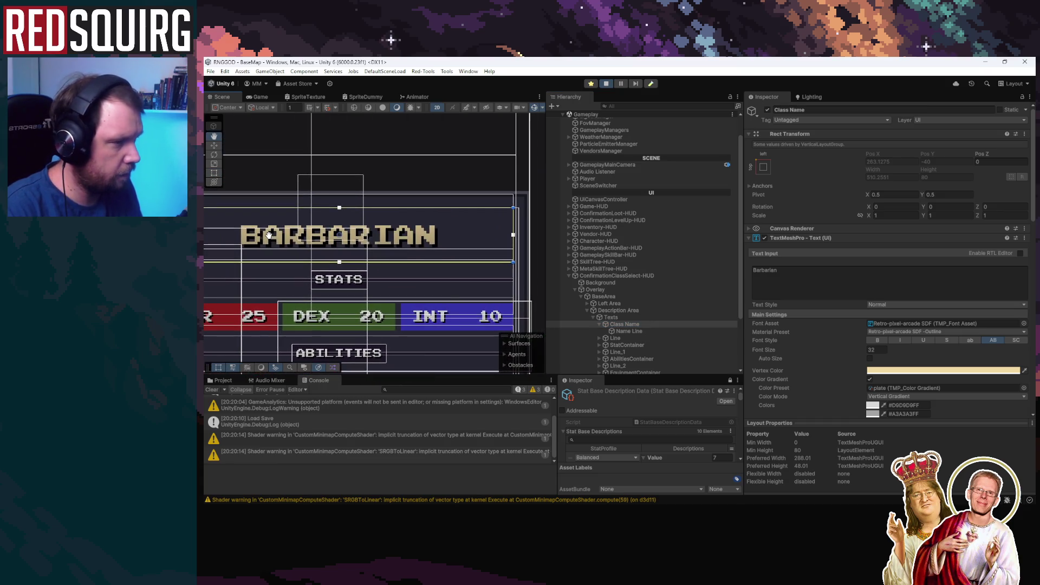
pyautogui.click(642, 331)
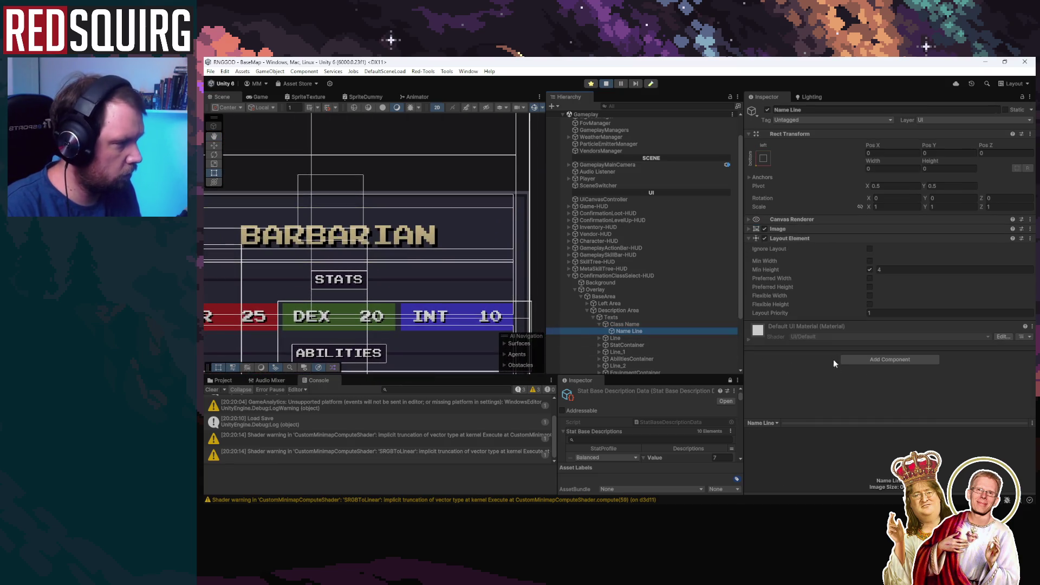
pyautogui.click(657, 324)
pyautogui.click(657, 332)
pyautogui.click(762, 160)
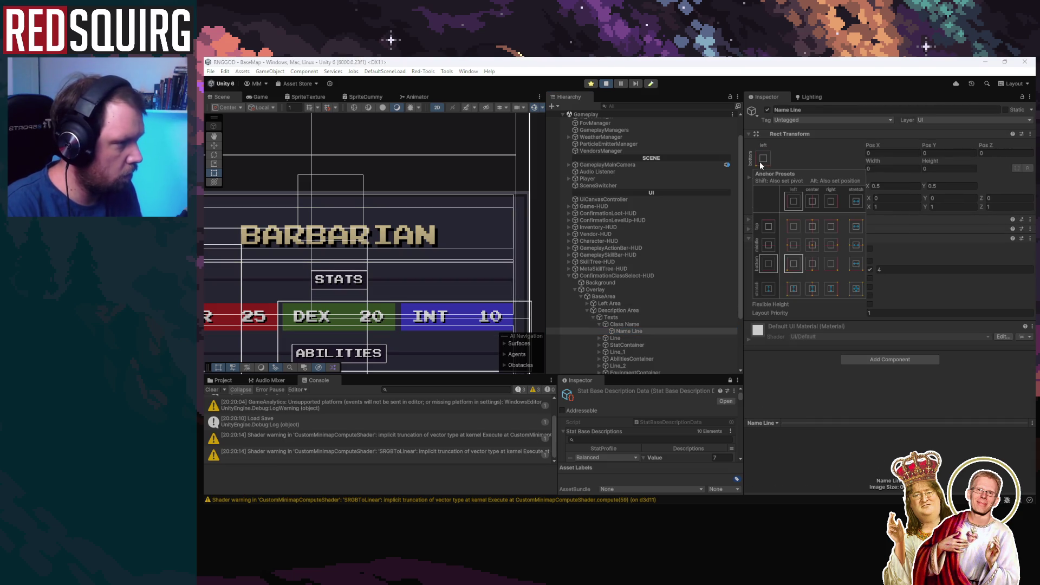
pyautogui.hotkey('shift', 'alt')
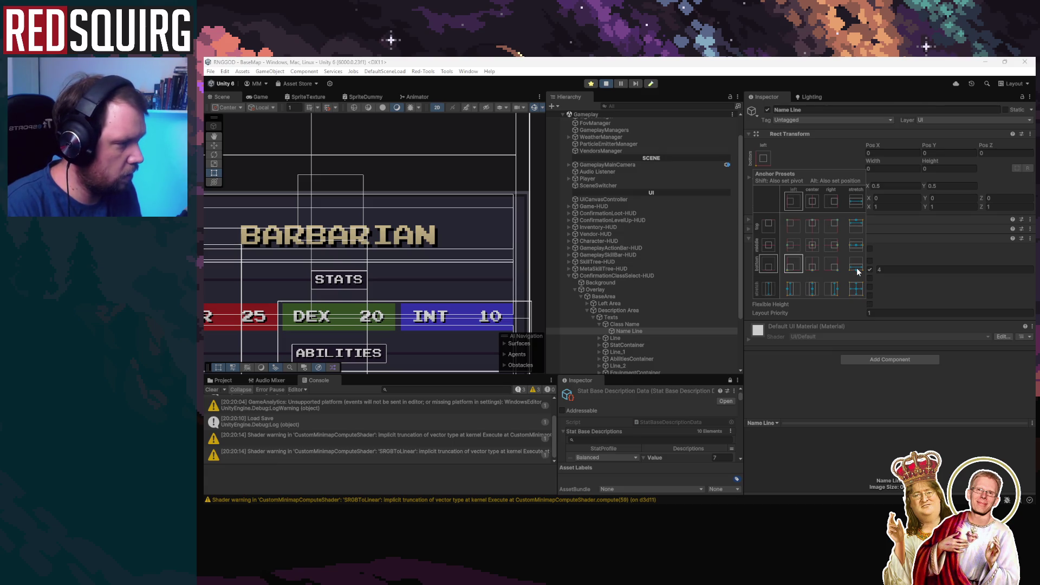
pyautogui.keyDown('alt'); pyautogui.keyDown('shift'); pyautogui.click(857, 266); pyautogui.keyUp('shift'); pyautogui.keyUp('alt')
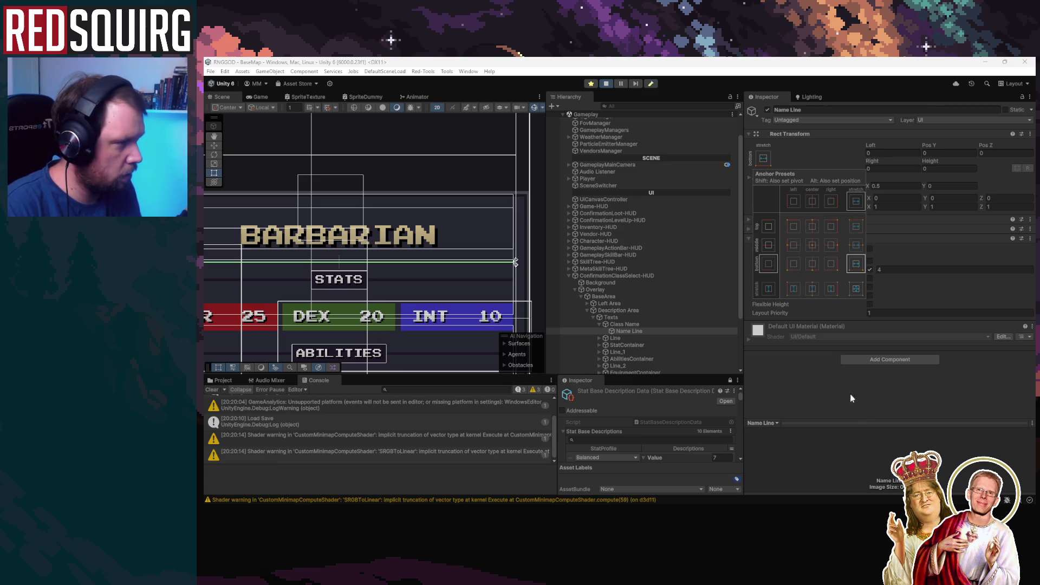
pyautogui.click(666, 330)
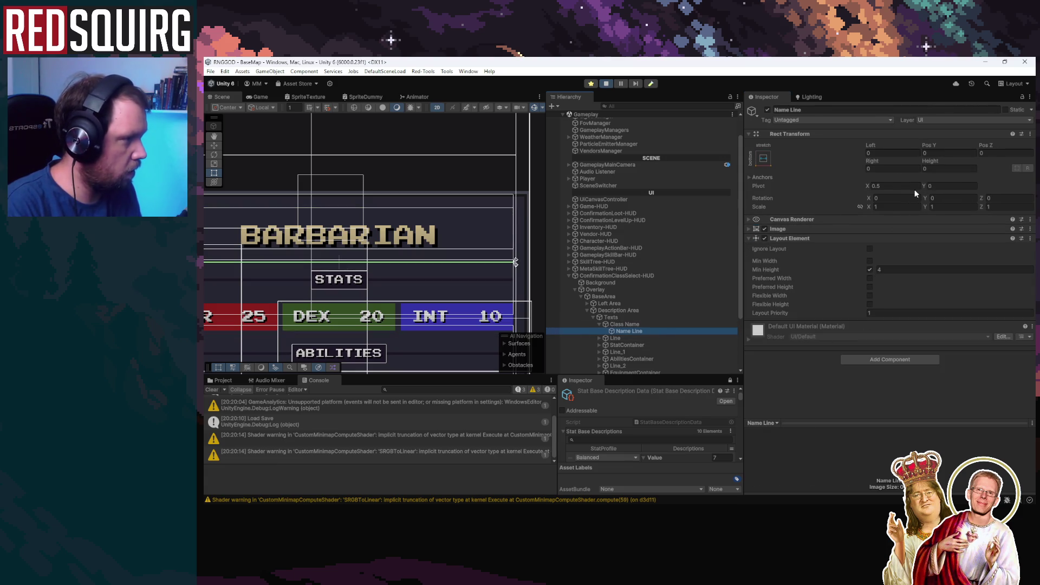
# Set Name Line's Rect Transform height to 4 and compare it with the Class Name text.
pyautogui.click(947, 168)
pyautogui.write('4')
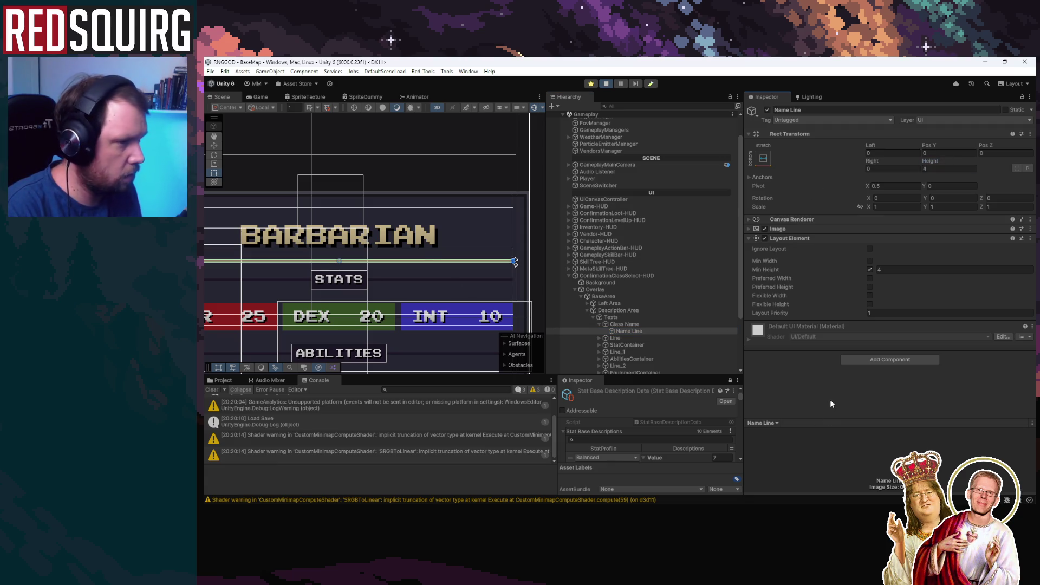
pyautogui.hscroll(-3, 369, 215)
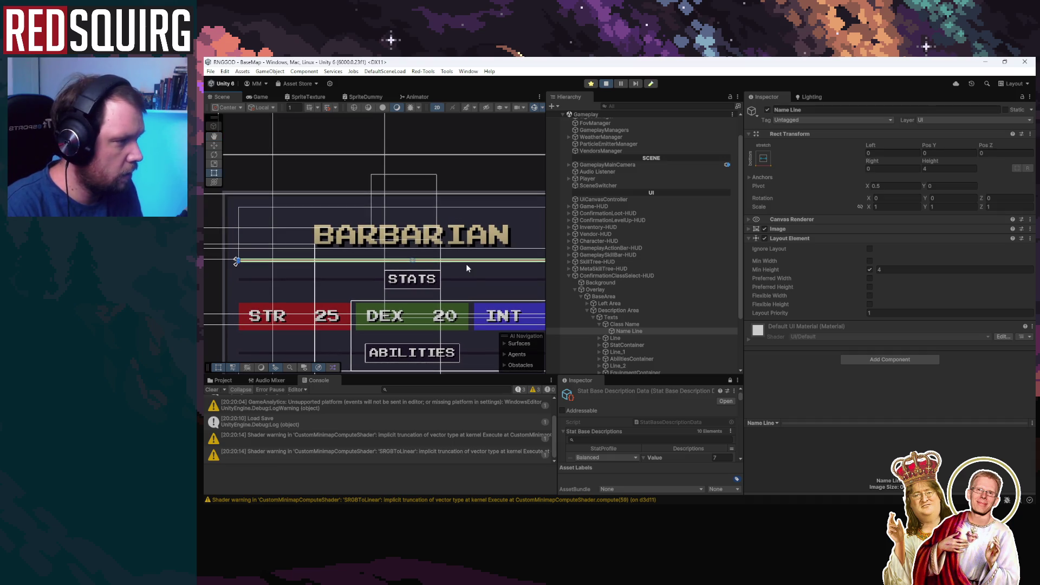
pyautogui.click(645, 324)
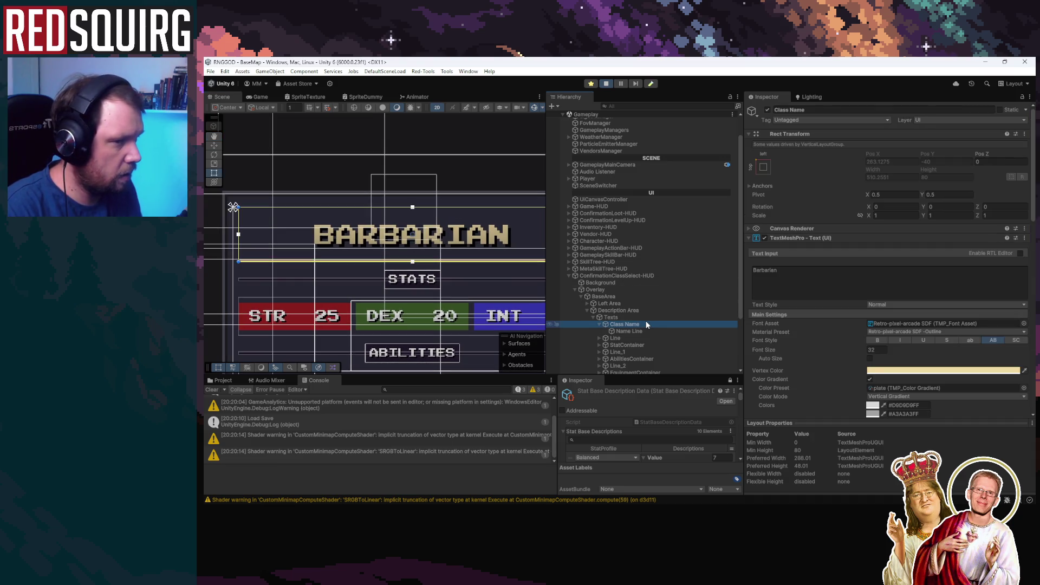
# Add a Content Size Fitter to Name Line, trying Preferred Size then leaving Horizontal Fit Unconstrained.
pyautogui.click(663, 332)
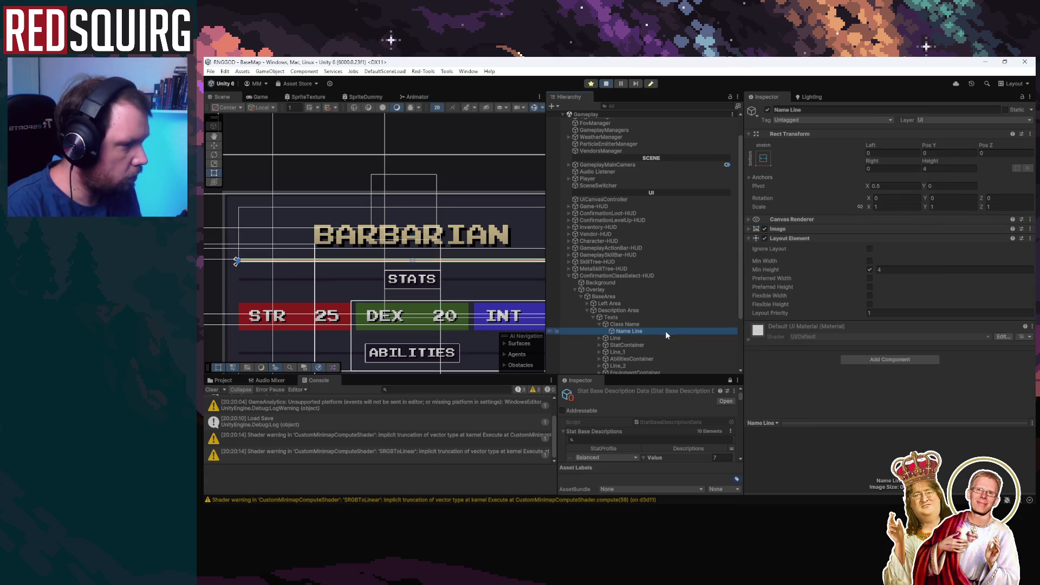
pyautogui.click(880, 360)
pyautogui.click(886, 389)
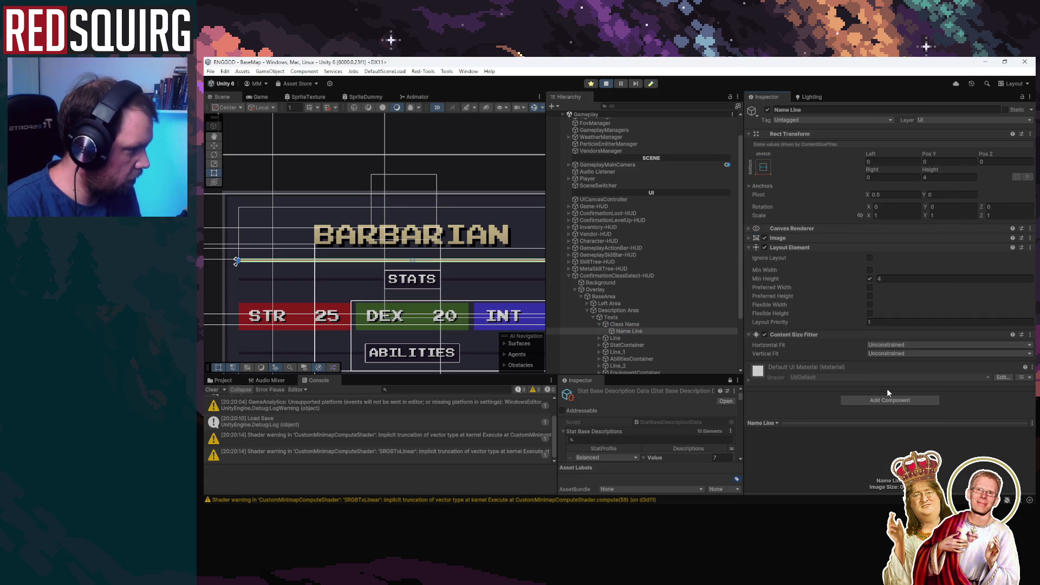
pyautogui.click(896, 354)
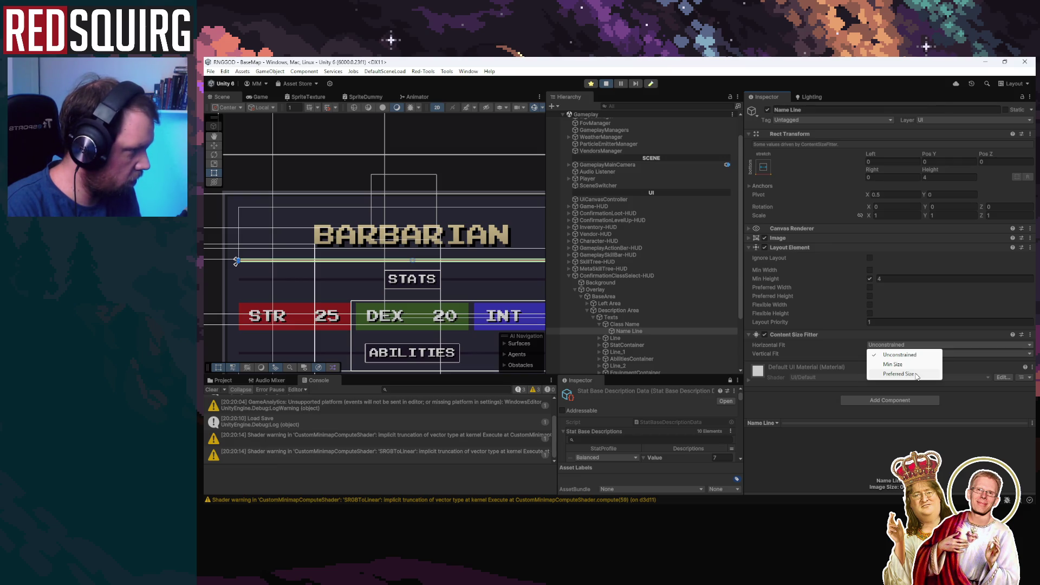
pyautogui.click(899, 374)
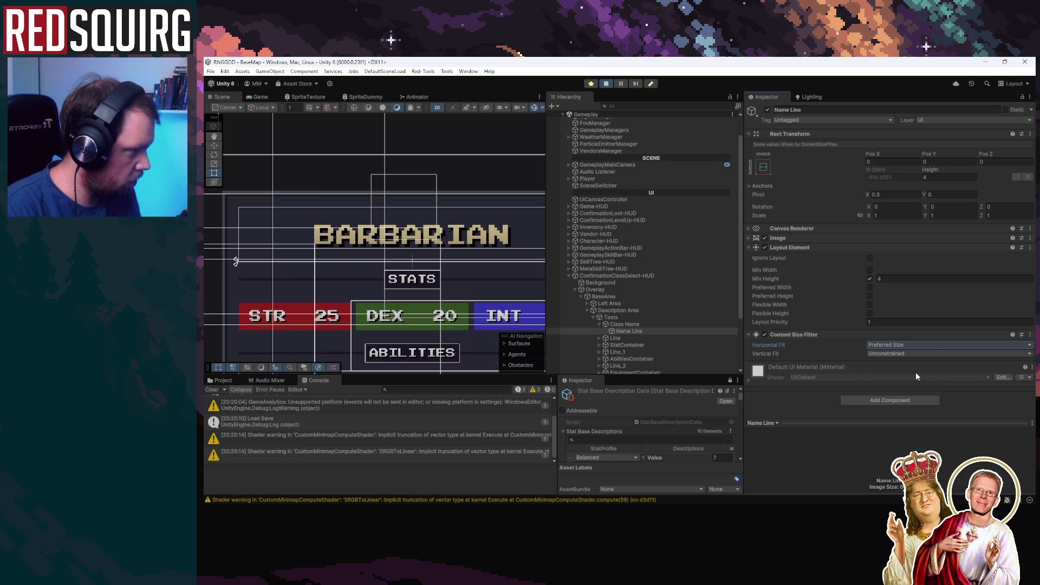
pyautogui.click(894, 345)
pyautogui.click(903, 322)
# Set Name Line's Right and Left insets to 0 and preview the screen in the Game view.
pyautogui.click(892, 177)
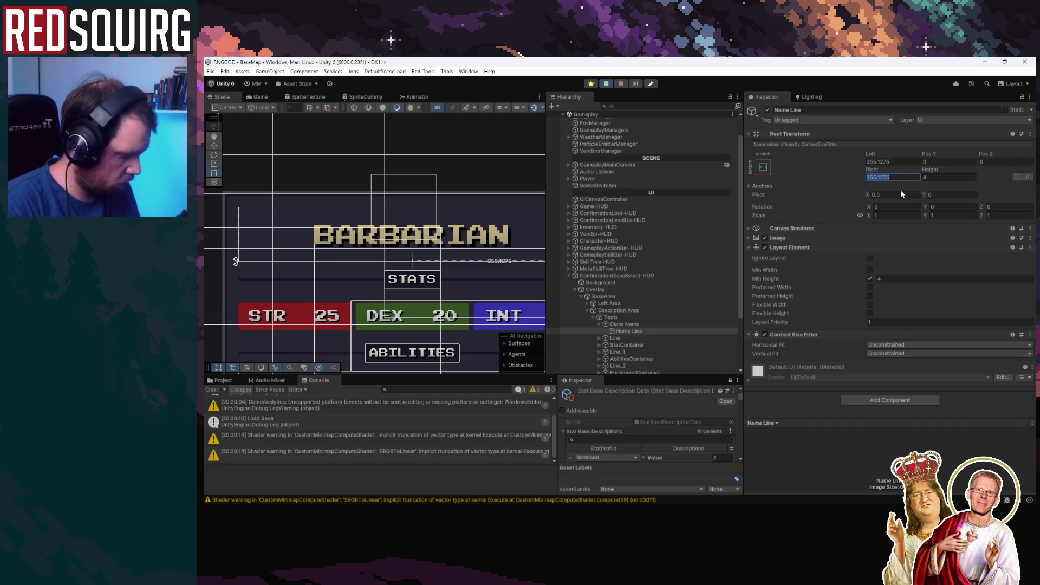
pyautogui.write('0')
pyautogui.click(905, 162)
pyautogui.write('0')
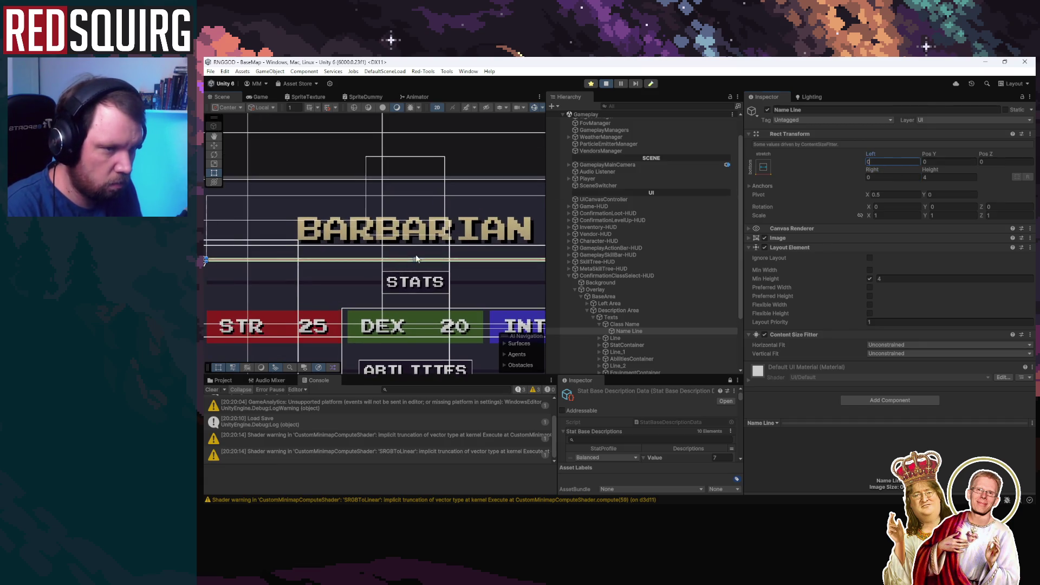
pyautogui.click(264, 97)
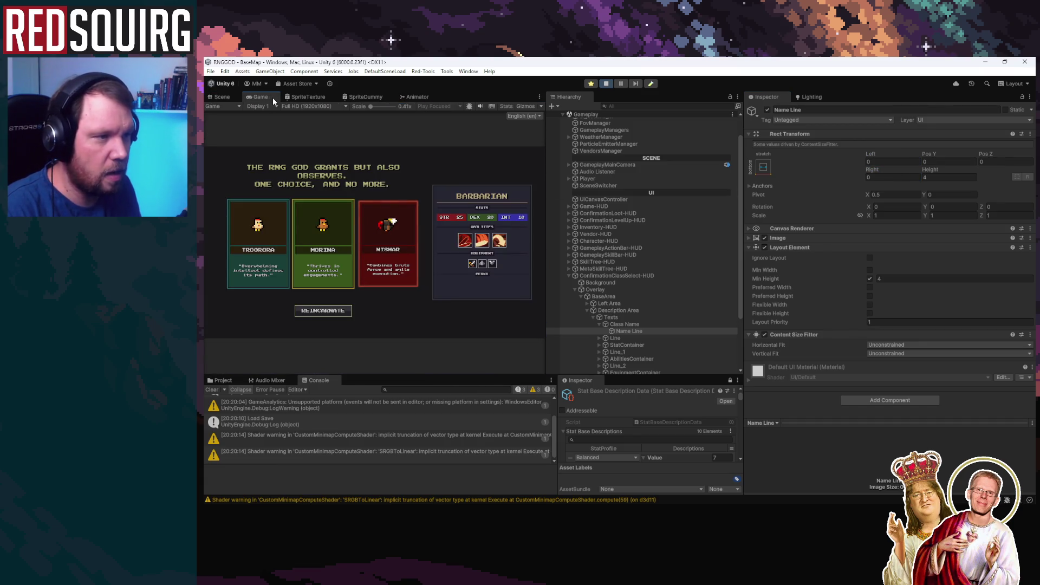
# Back in the Scene view, deactivate the Name Line underline object.
pyautogui.click(225, 97)
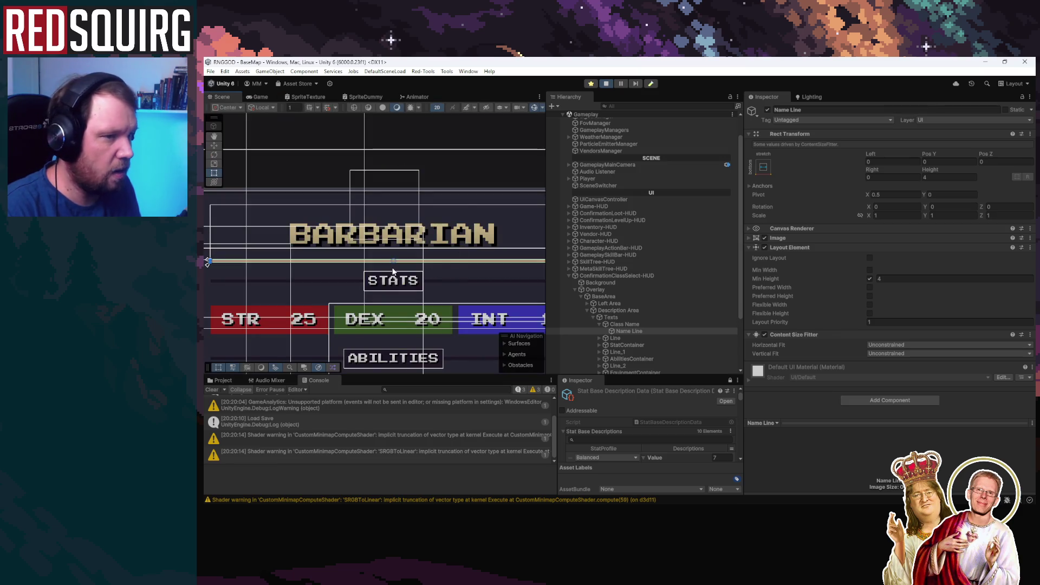
pyautogui.click(631, 324)
pyautogui.click(629, 332)
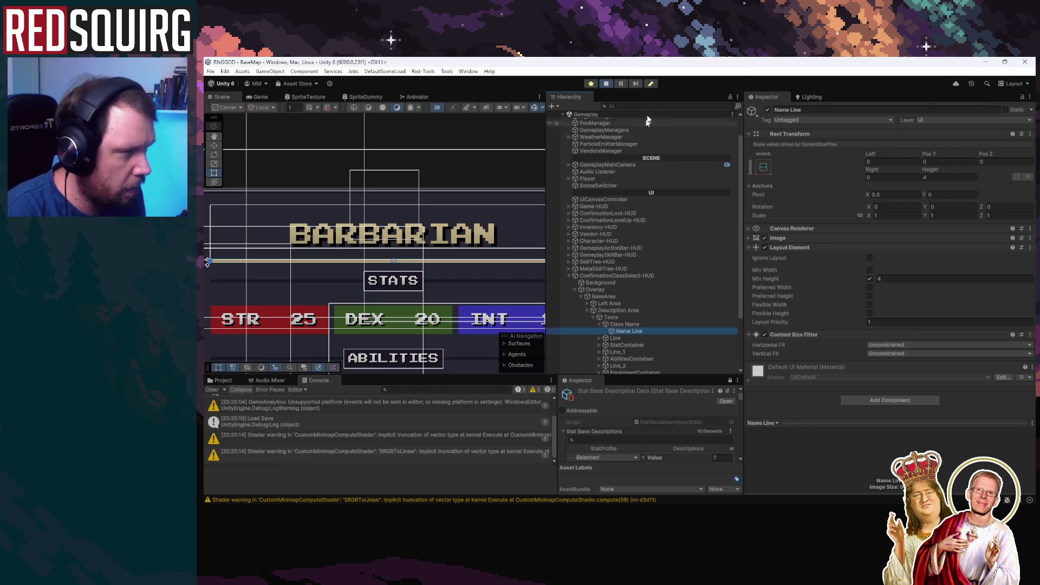
pyautogui.click(768, 110)
pyautogui.scroll(-2, 349, 241)
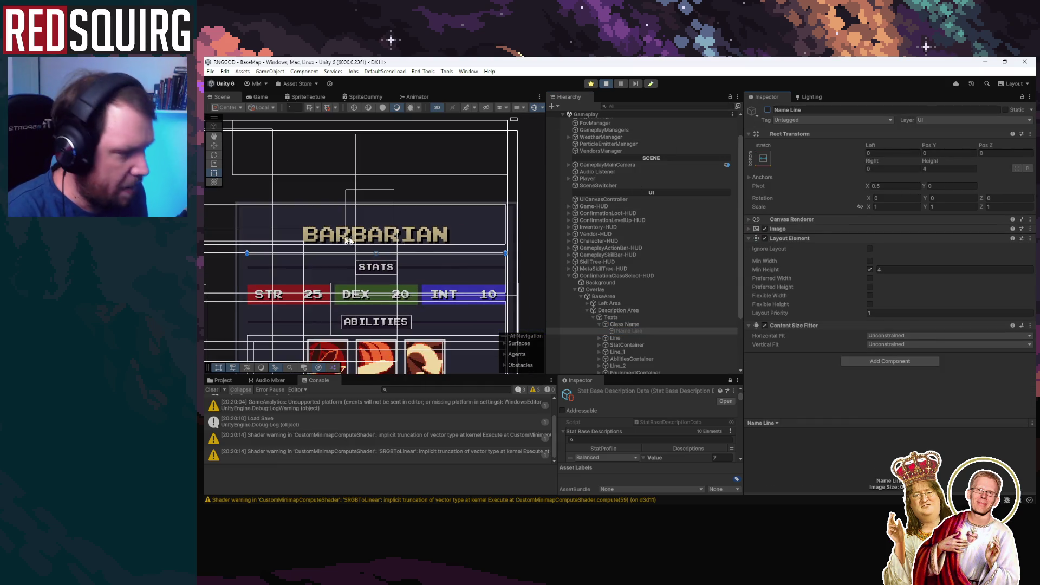
# Clear the Console, save the scene with Ctrl+S, and stop Play mode.
pyautogui.click(211, 389)
pyautogui.hotkey('ctrl', 's')
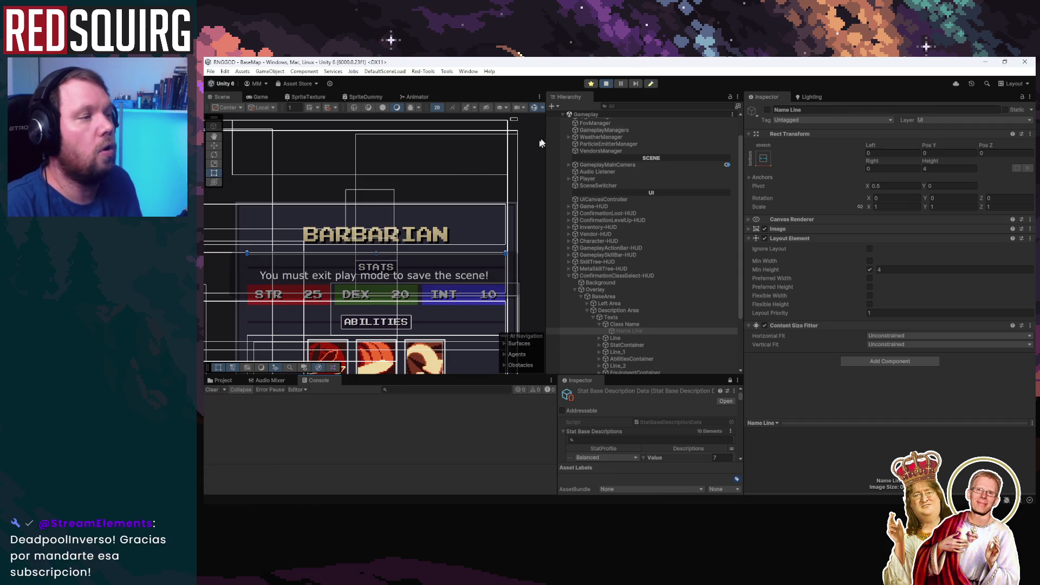
pyautogui.click(604, 85)
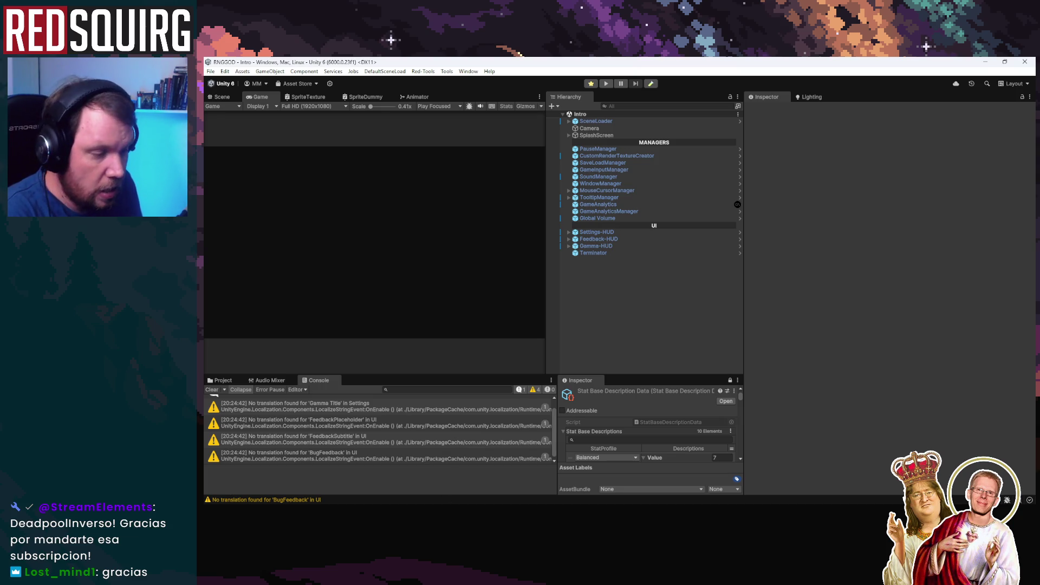
# Bring up the RNG-GOD Localization spreadsheet on StatBaseDescriptions, then minimize it.
pyautogui.click(432, 487)
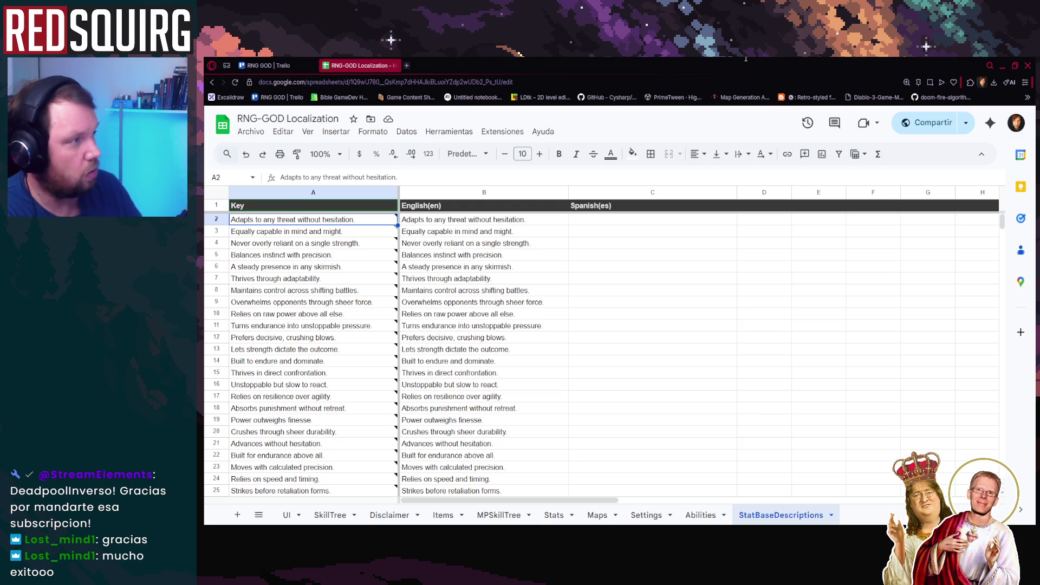
pyautogui.click(1003, 65)
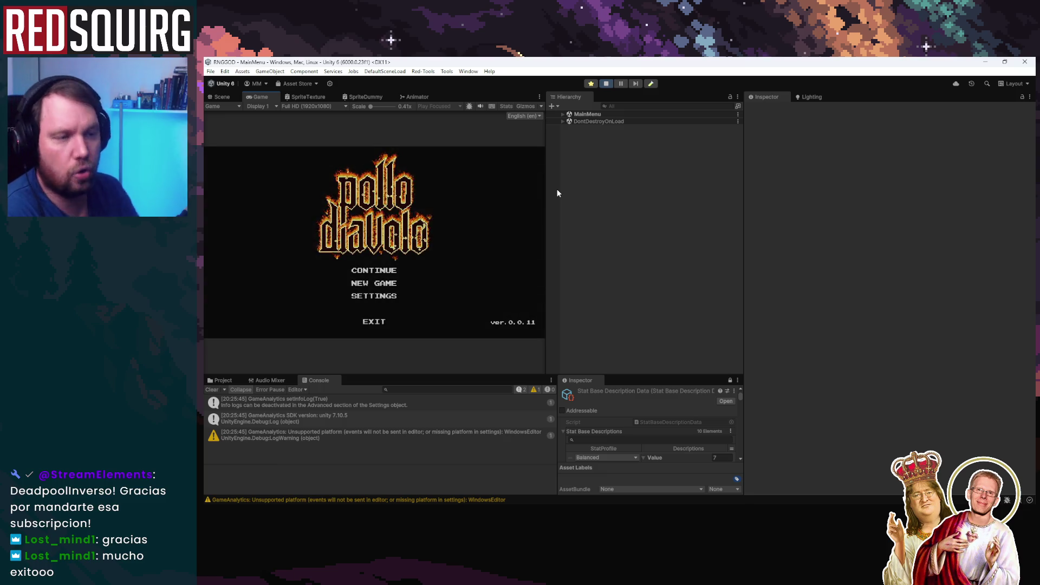
# Choose CONTINUE on the game's main menu to resume the saved game.
pyautogui.click(390, 270)
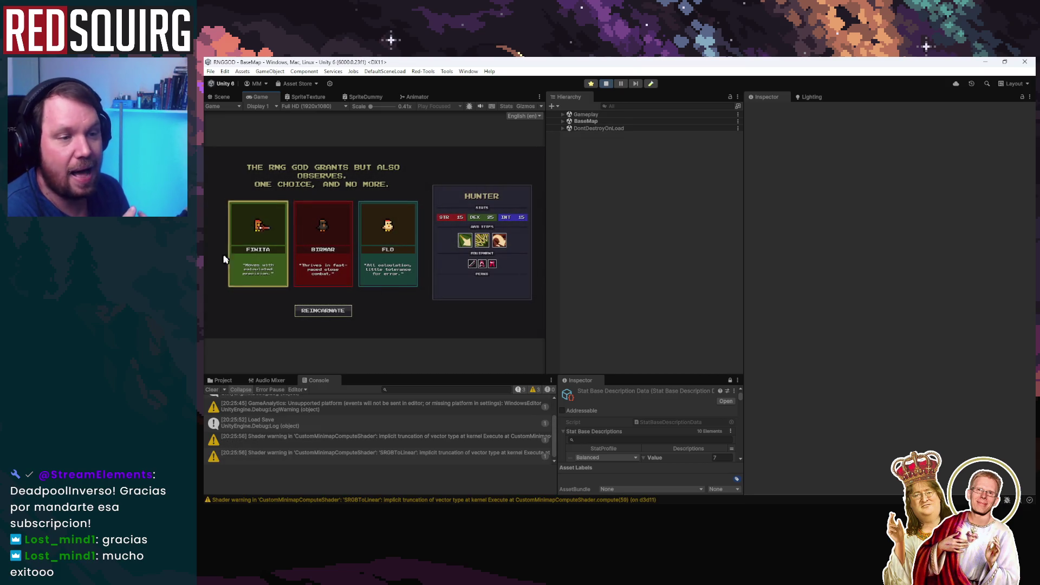
# Compare the FINITA, BIRMAR and FLO character cards, ending on BIRMAR the Barbarian.
pyautogui.click(270, 257)
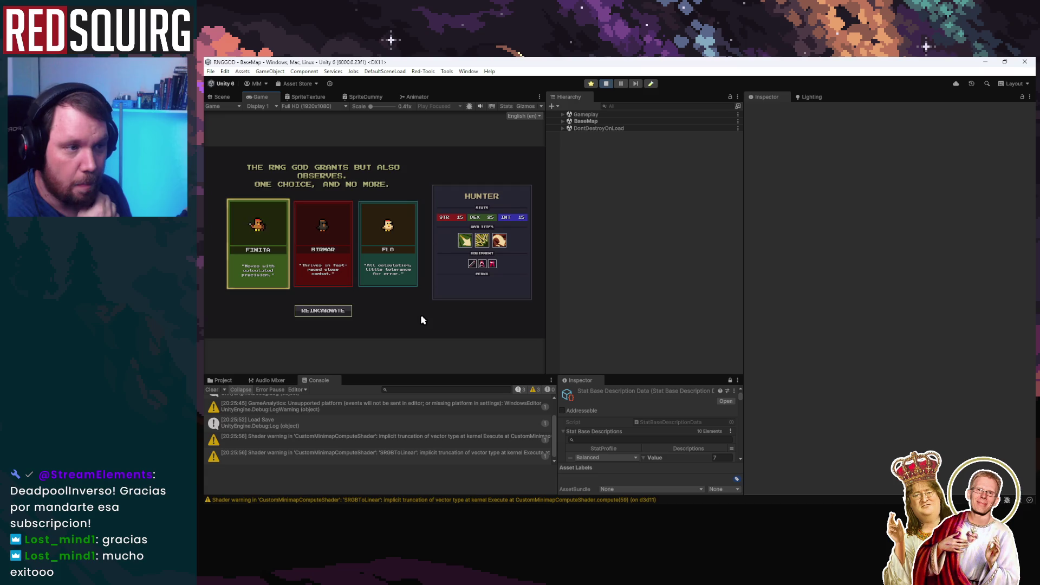
pyautogui.click(321, 264)
pyautogui.click(388, 266)
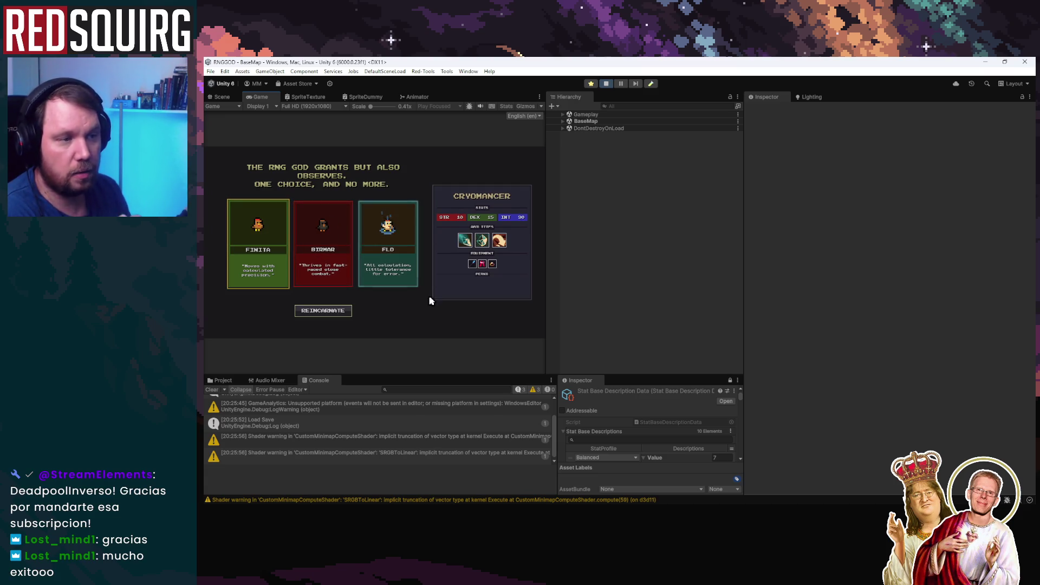
pyautogui.click(343, 271)
pyautogui.click(397, 273)
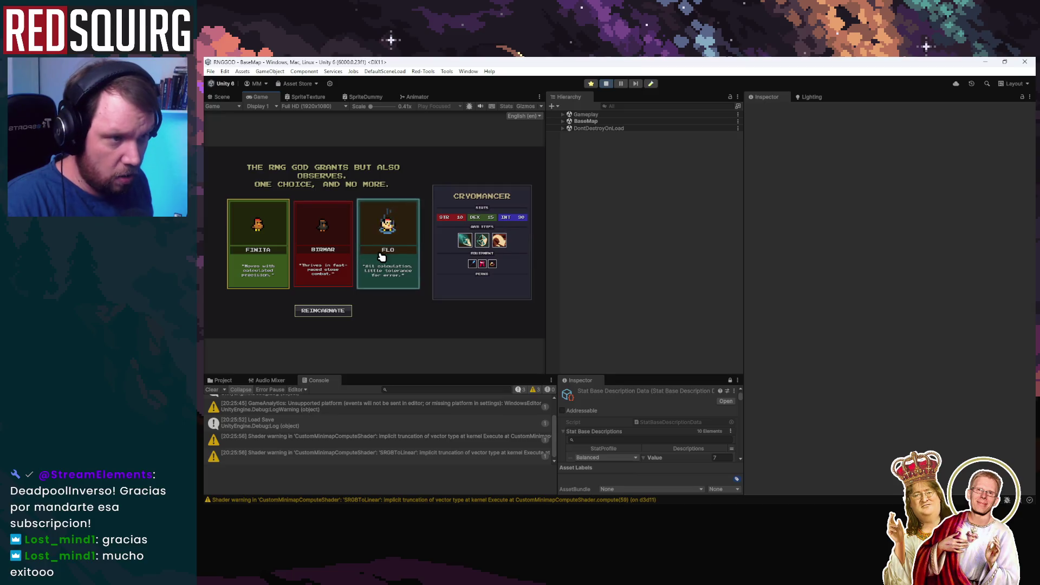
pyautogui.click(323, 261)
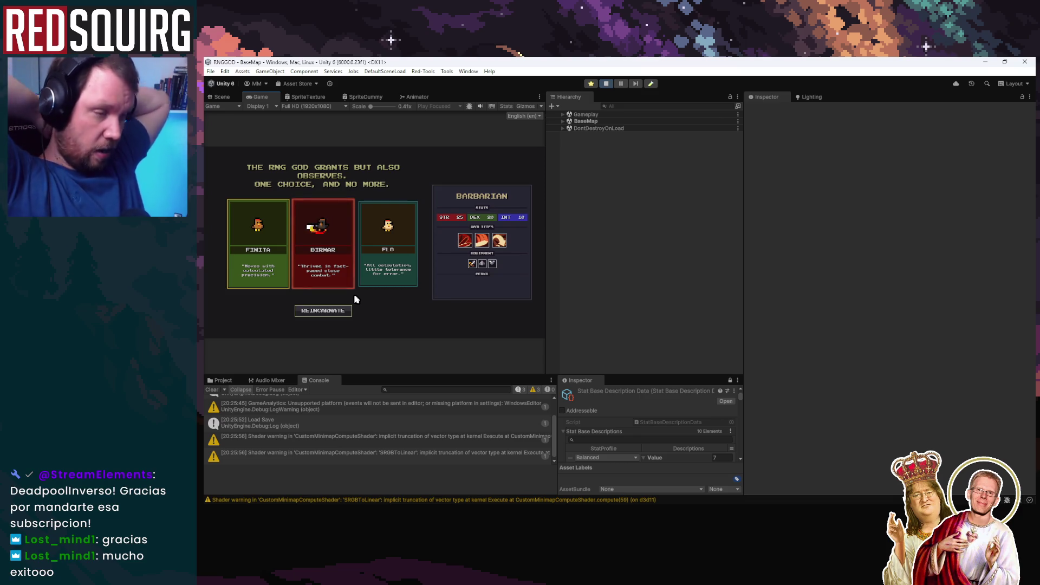
# Review the Barbarian's ability and gear, pick FINITA the Hunter, and start walking in the maximized Game view.
pyautogui.moveTo(499, 240)
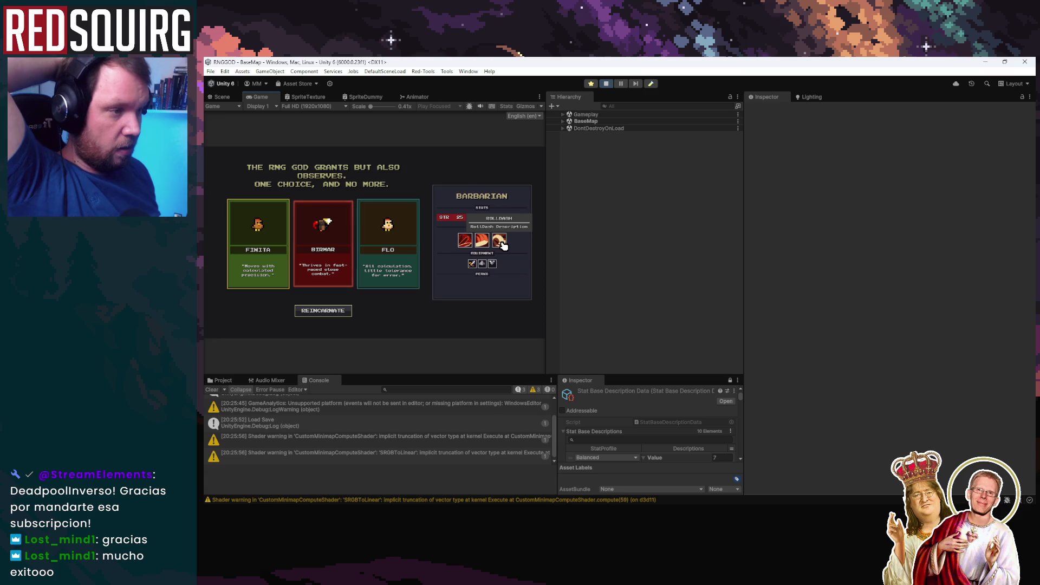
pyautogui.moveTo(482, 268)
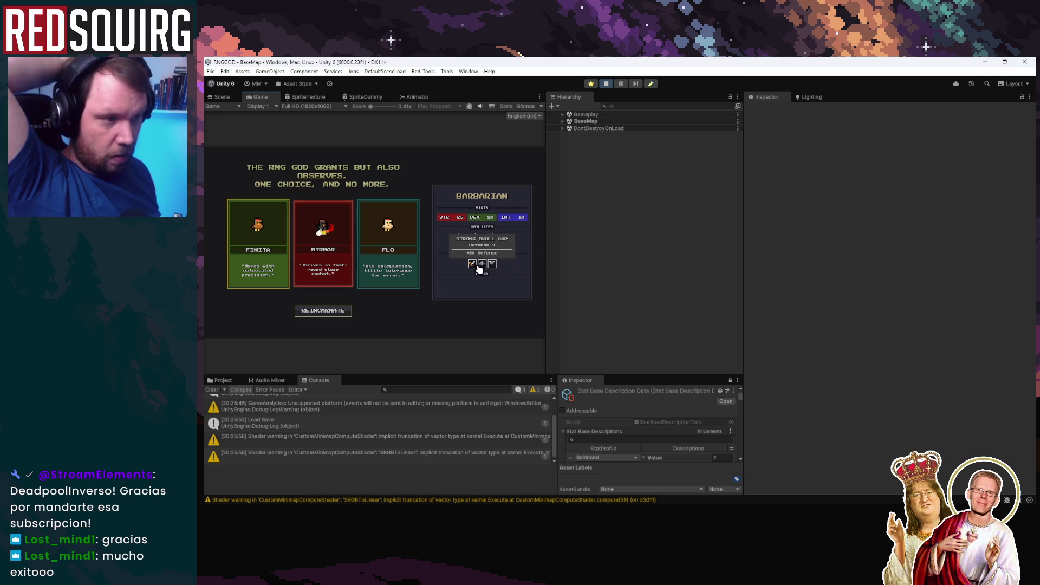
pyautogui.click(260, 241)
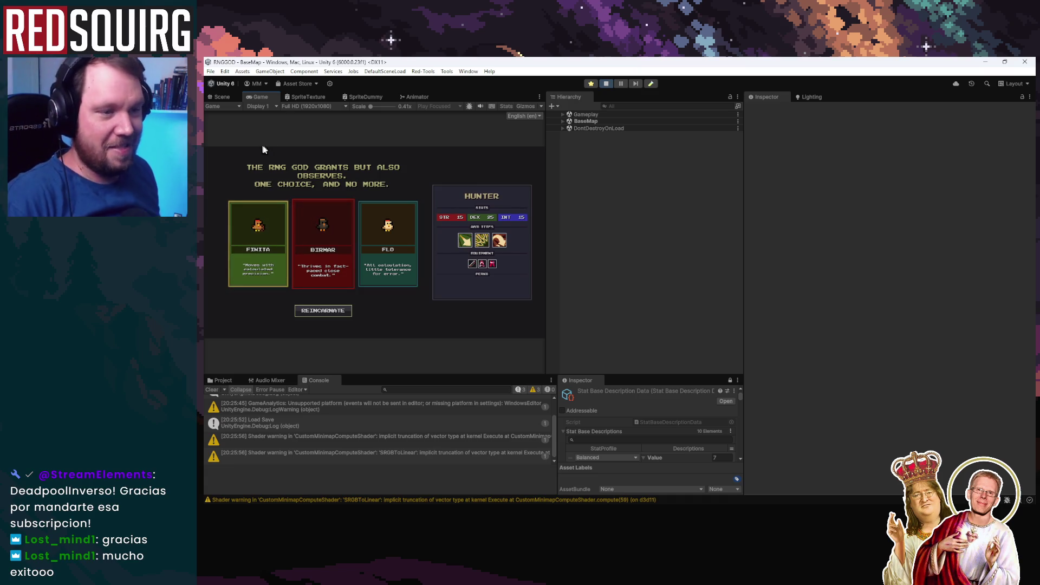
pyautogui.hotkey('shift', 'space')
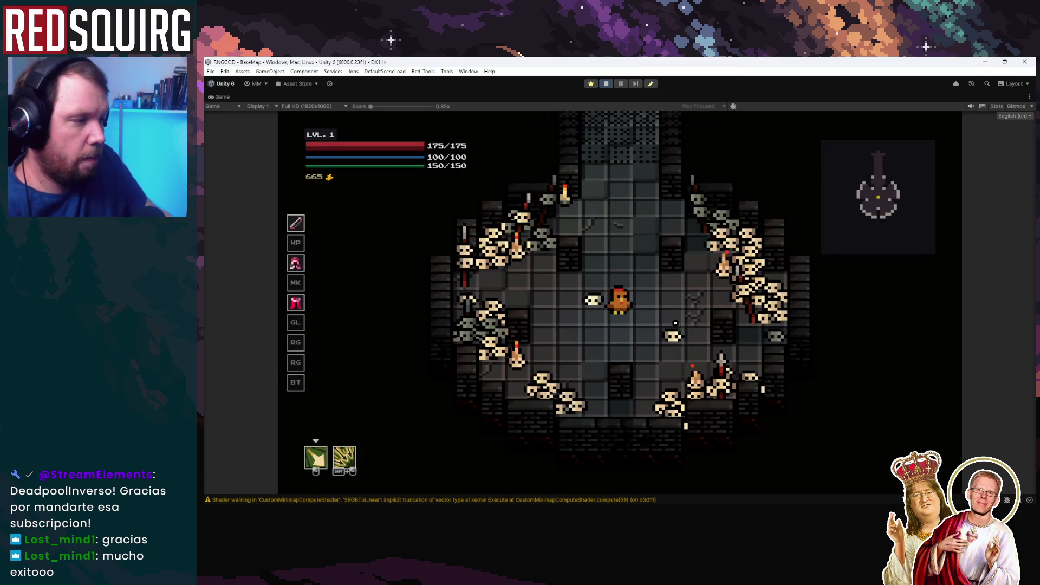
pyautogui.press('d')
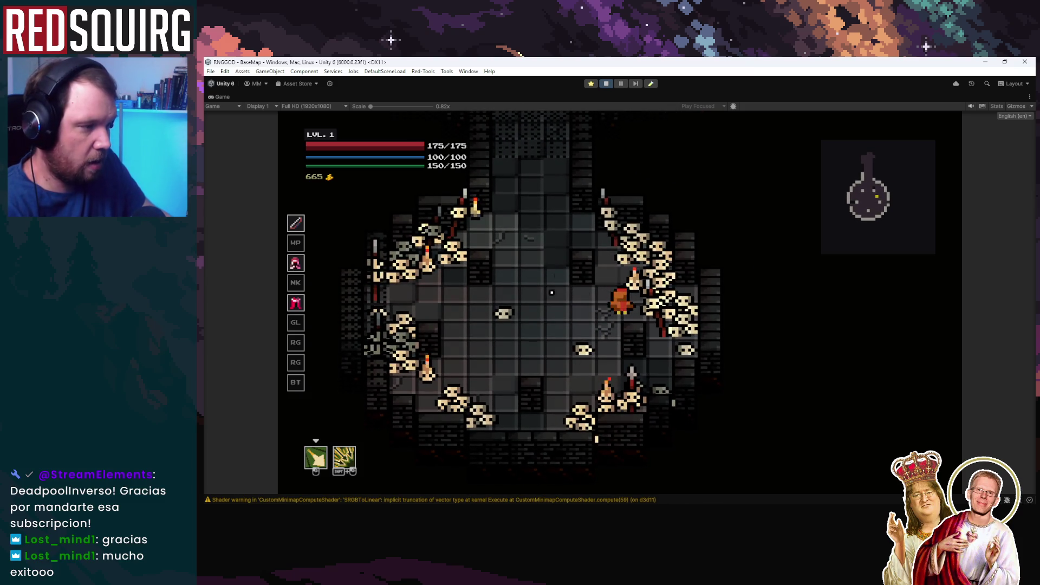
# Walk the chicken from the corridor down into the skull room and roam around it.
pyautogui.press('w')
pyautogui.press('a')
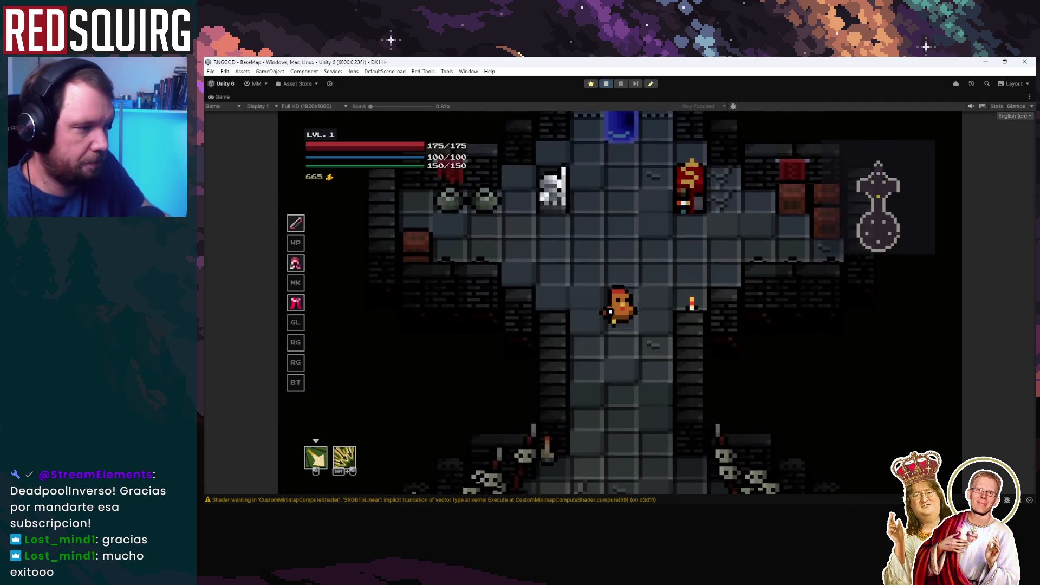
pyautogui.press('s')
pyautogui.scroll(3, 630, 327)
pyautogui.press('s')
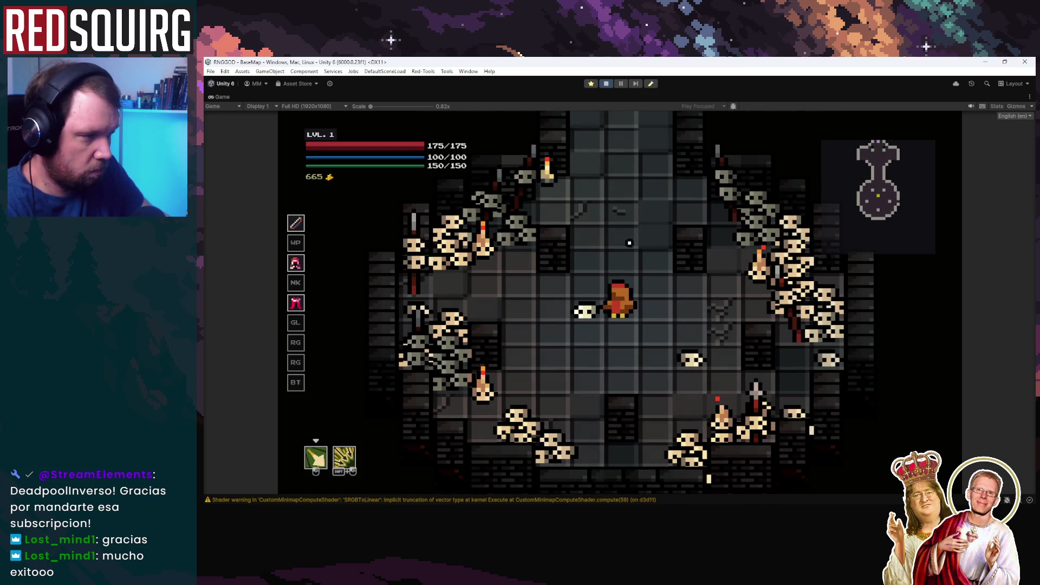
pyautogui.press('d')
pyautogui.press('s')
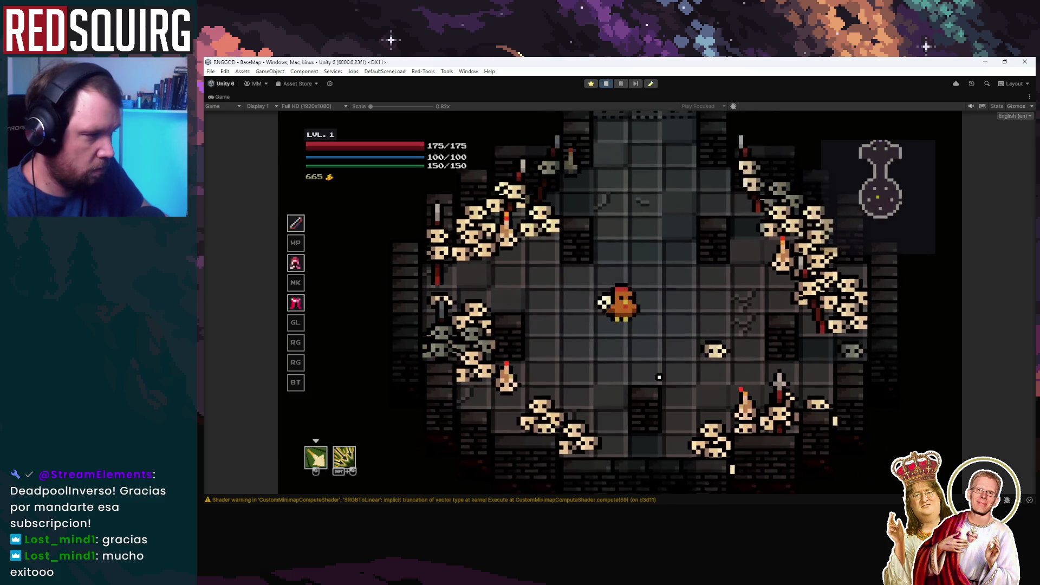
pyautogui.press('a')
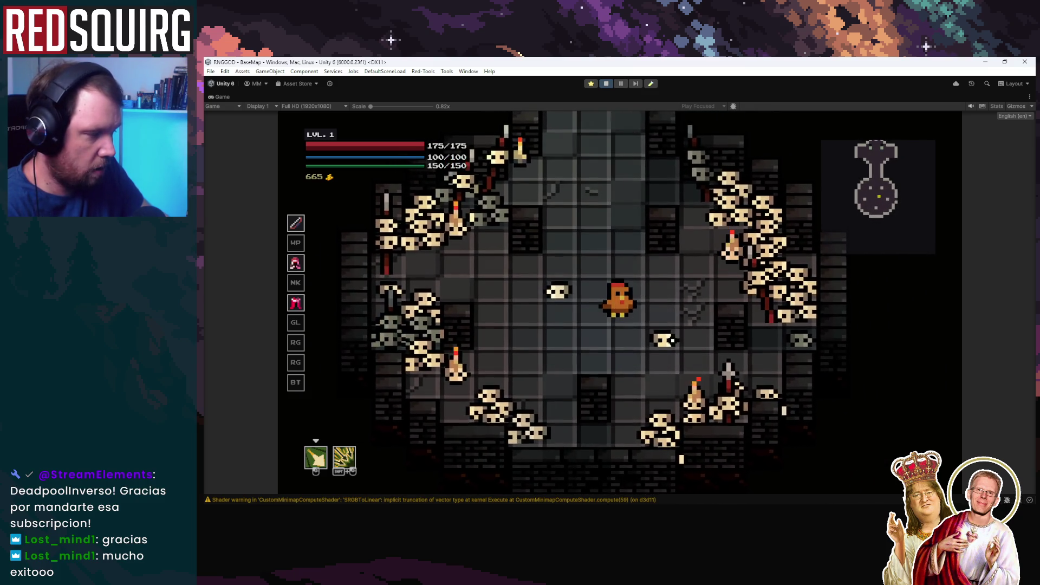
pyautogui.press('d')
pyautogui.press('w')
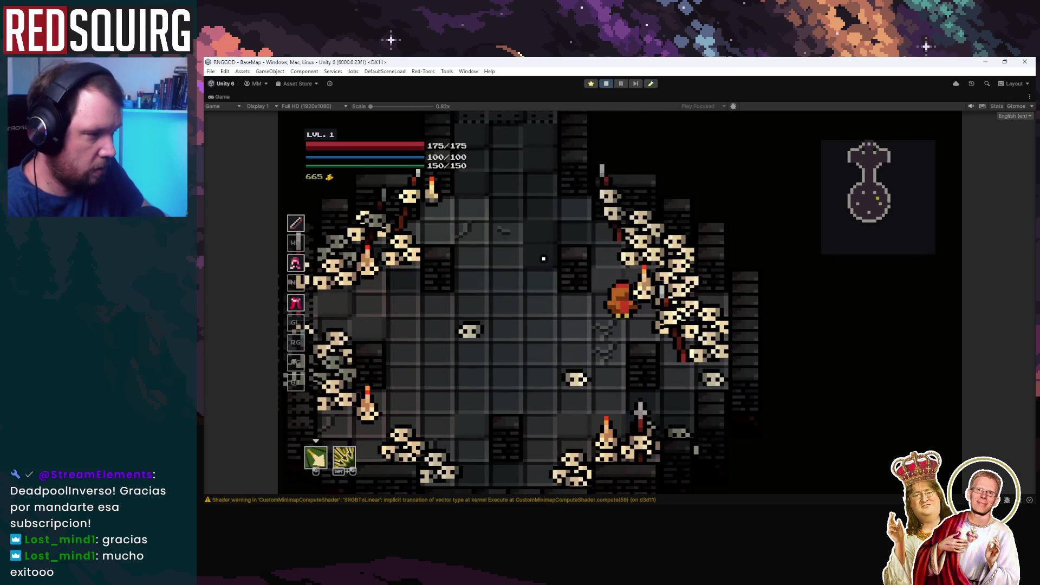
pyautogui.press('s')
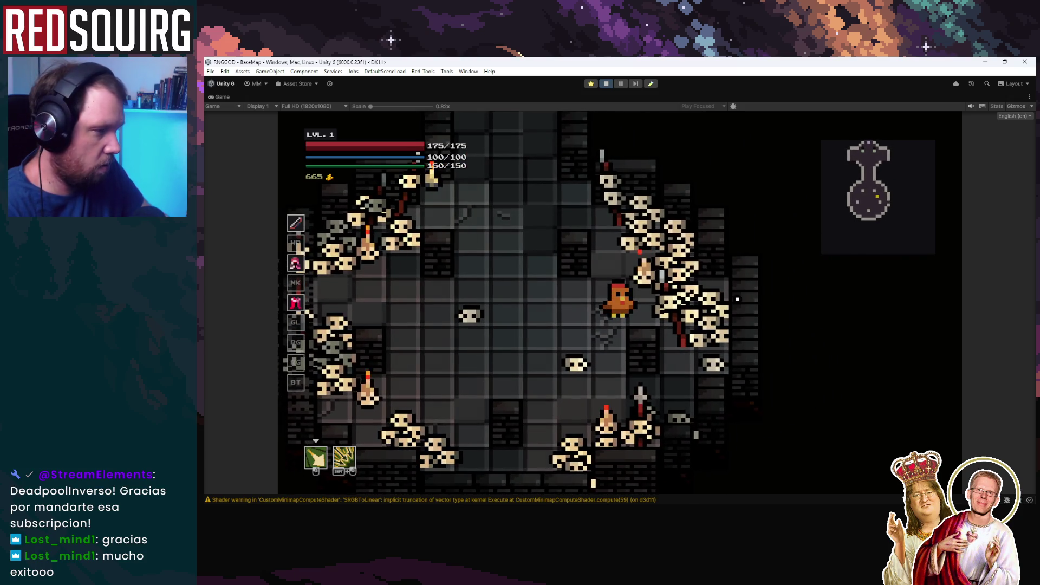
pyautogui.press('a')
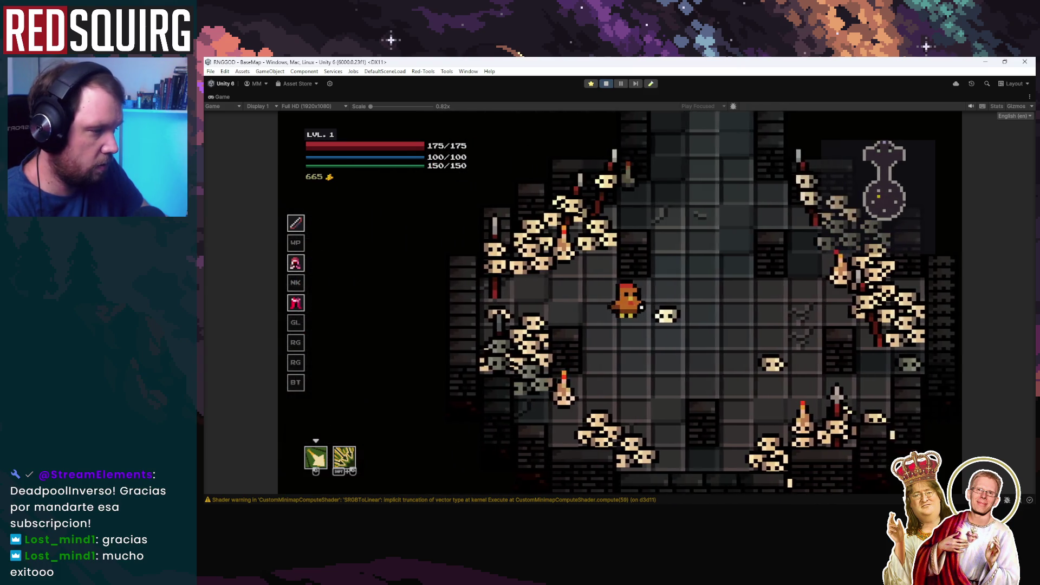
pyautogui.press('d')
pyautogui.press('s')
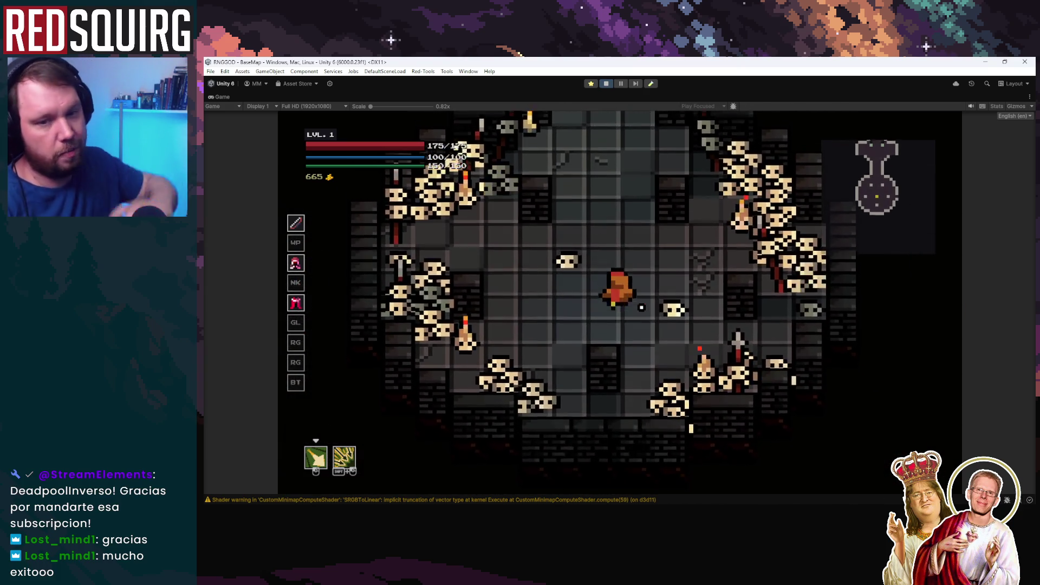
pyautogui.press('w')
pyautogui.press('a')
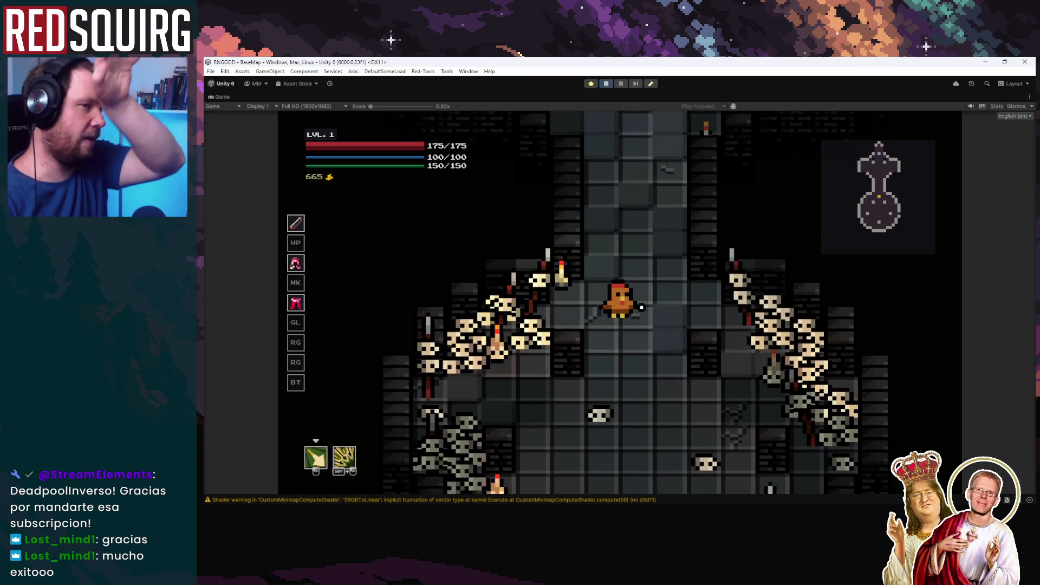
# Walk up into the blue portal room, circle it, then return toward the skull room.
pyautogui.press('w')
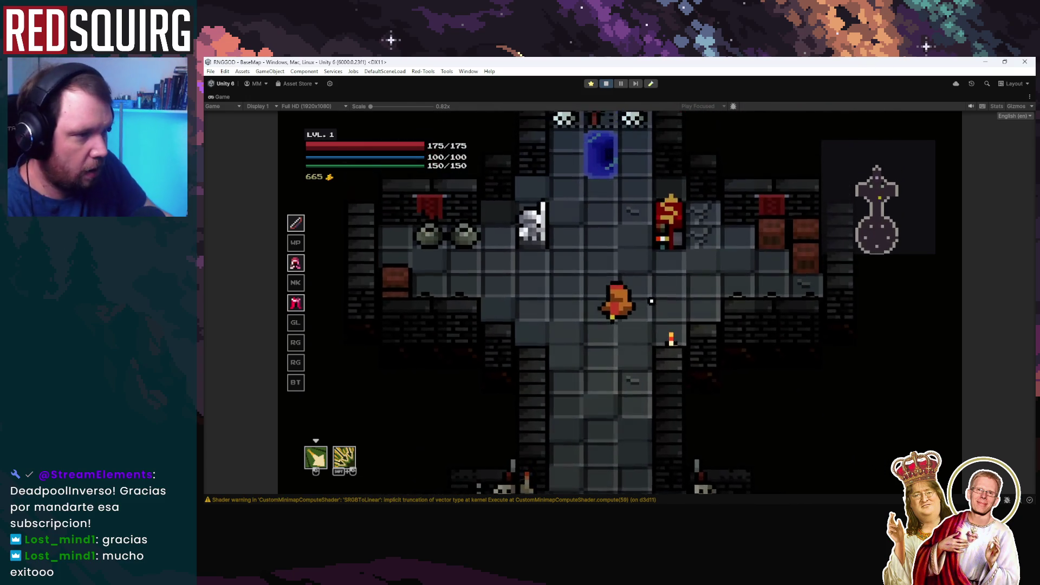
pyautogui.press('s')
pyautogui.press('d')
pyautogui.press('w')
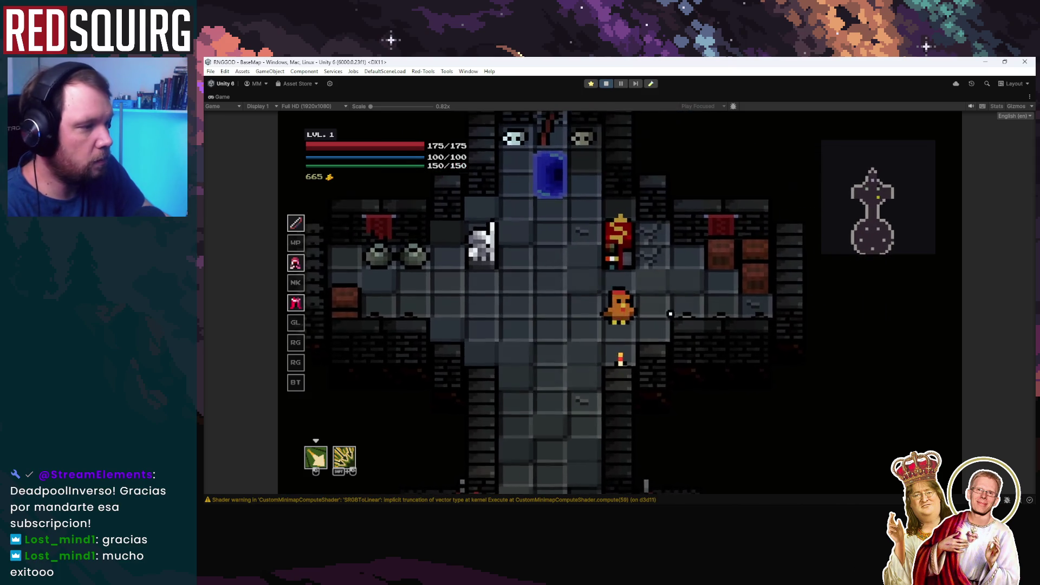
pyautogui.press('a')
pyautogui.press('s')
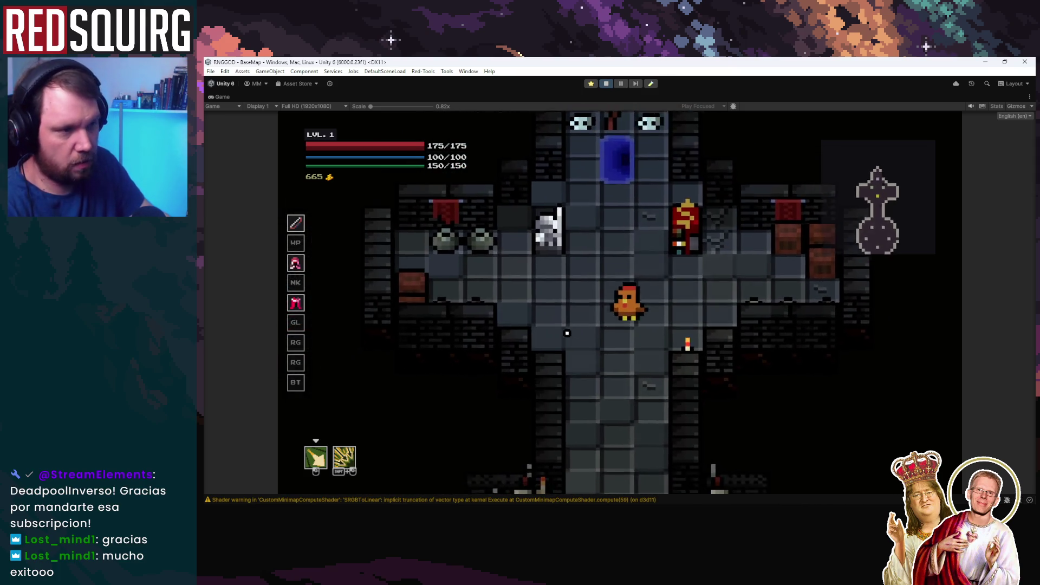
pyautogui.press('s')
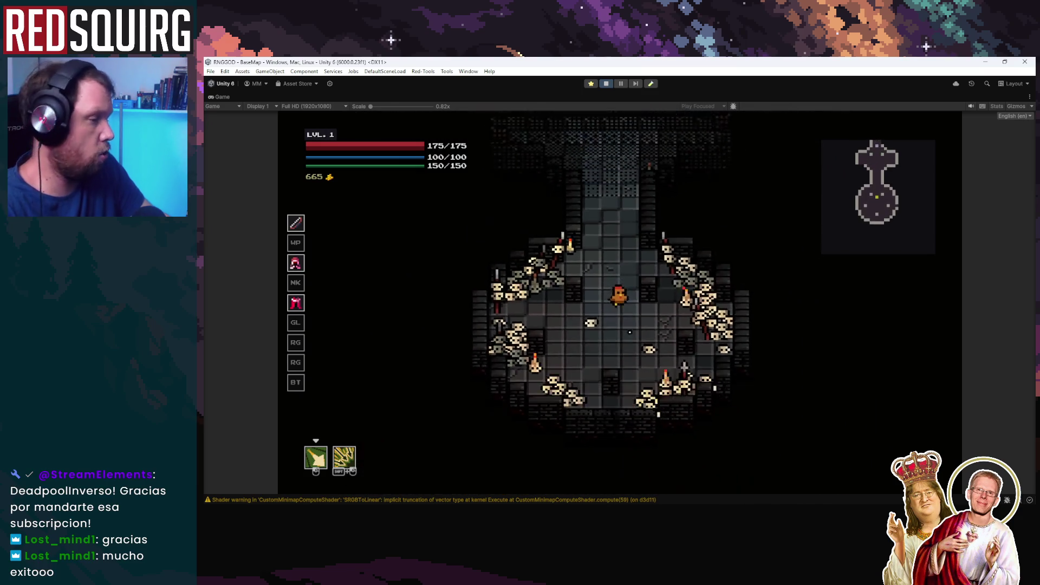
pyautogui.press('w')
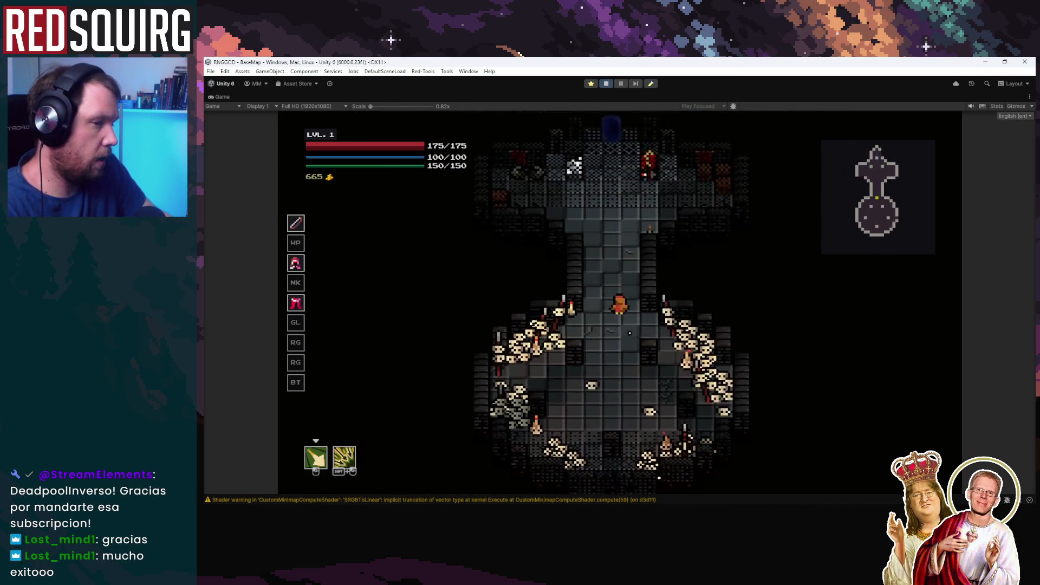